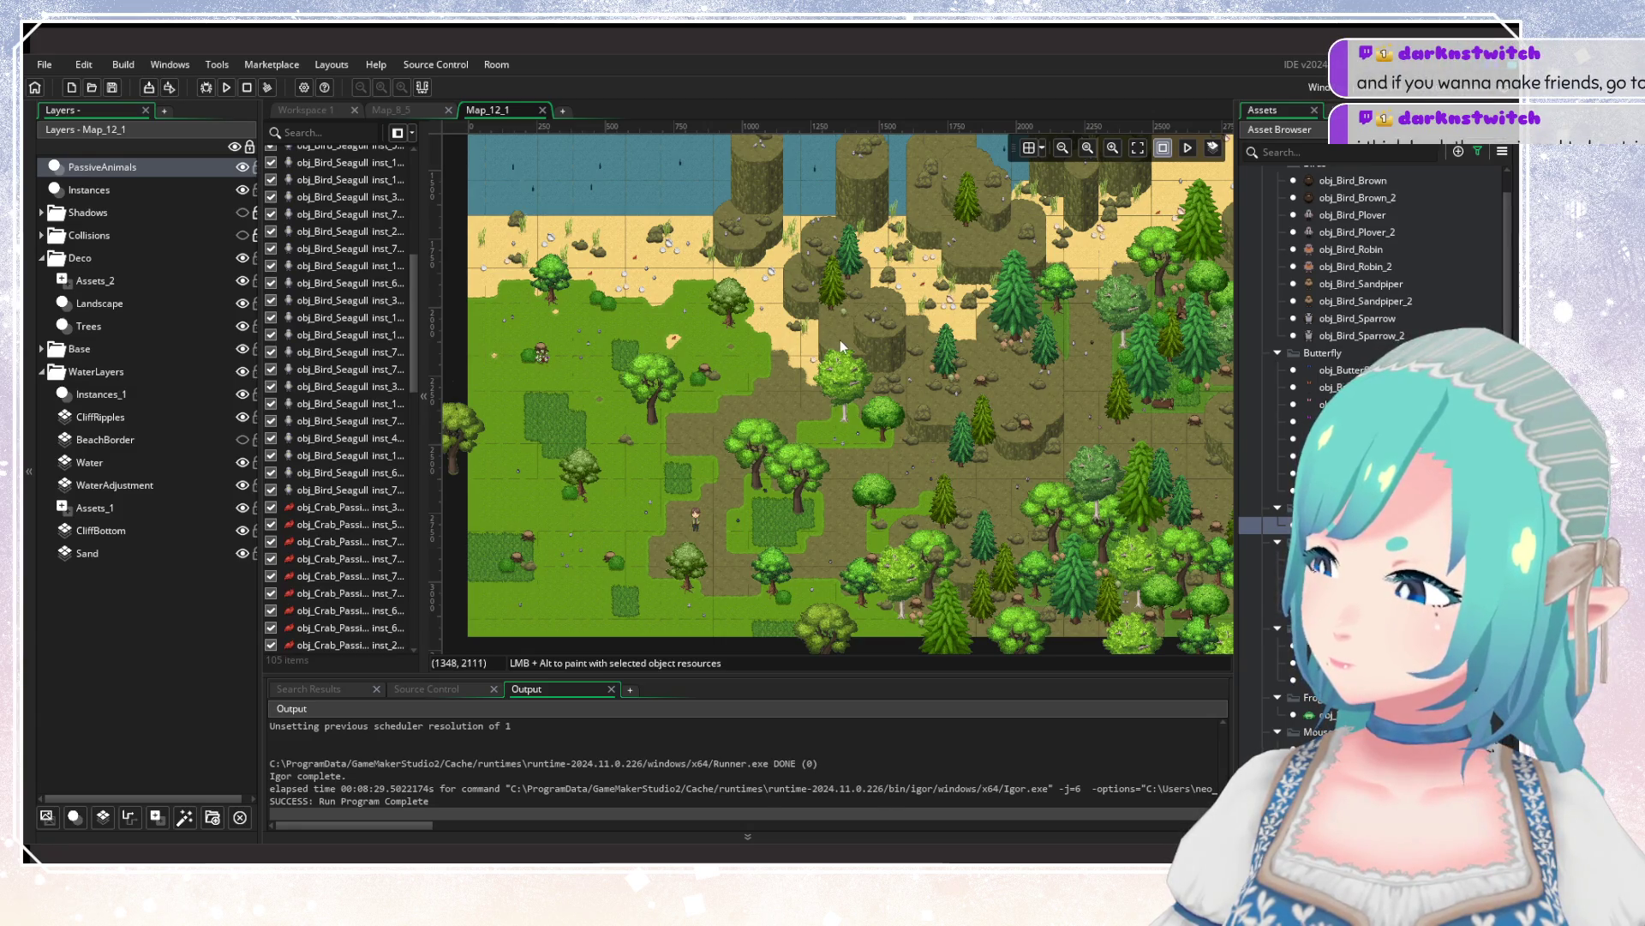
Place two obj_Dragonfly instances in the lower Map_12_1 forest.
left_click_drag(840, 340, 761, 336)
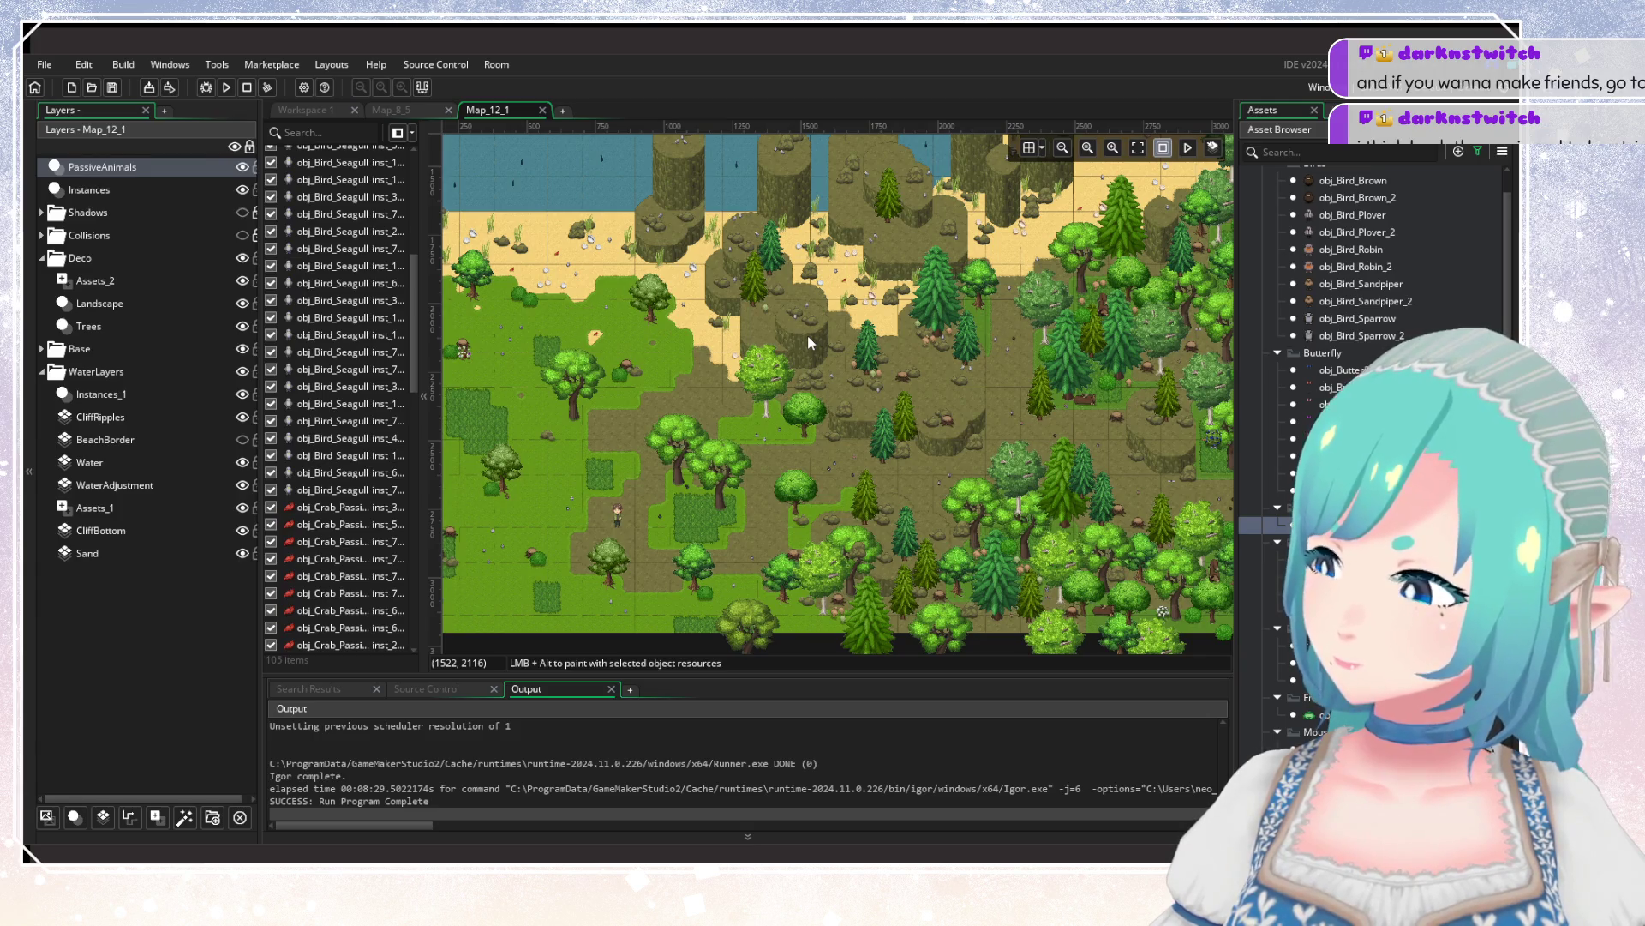
left_click_drag(807, 336, 843, 336)
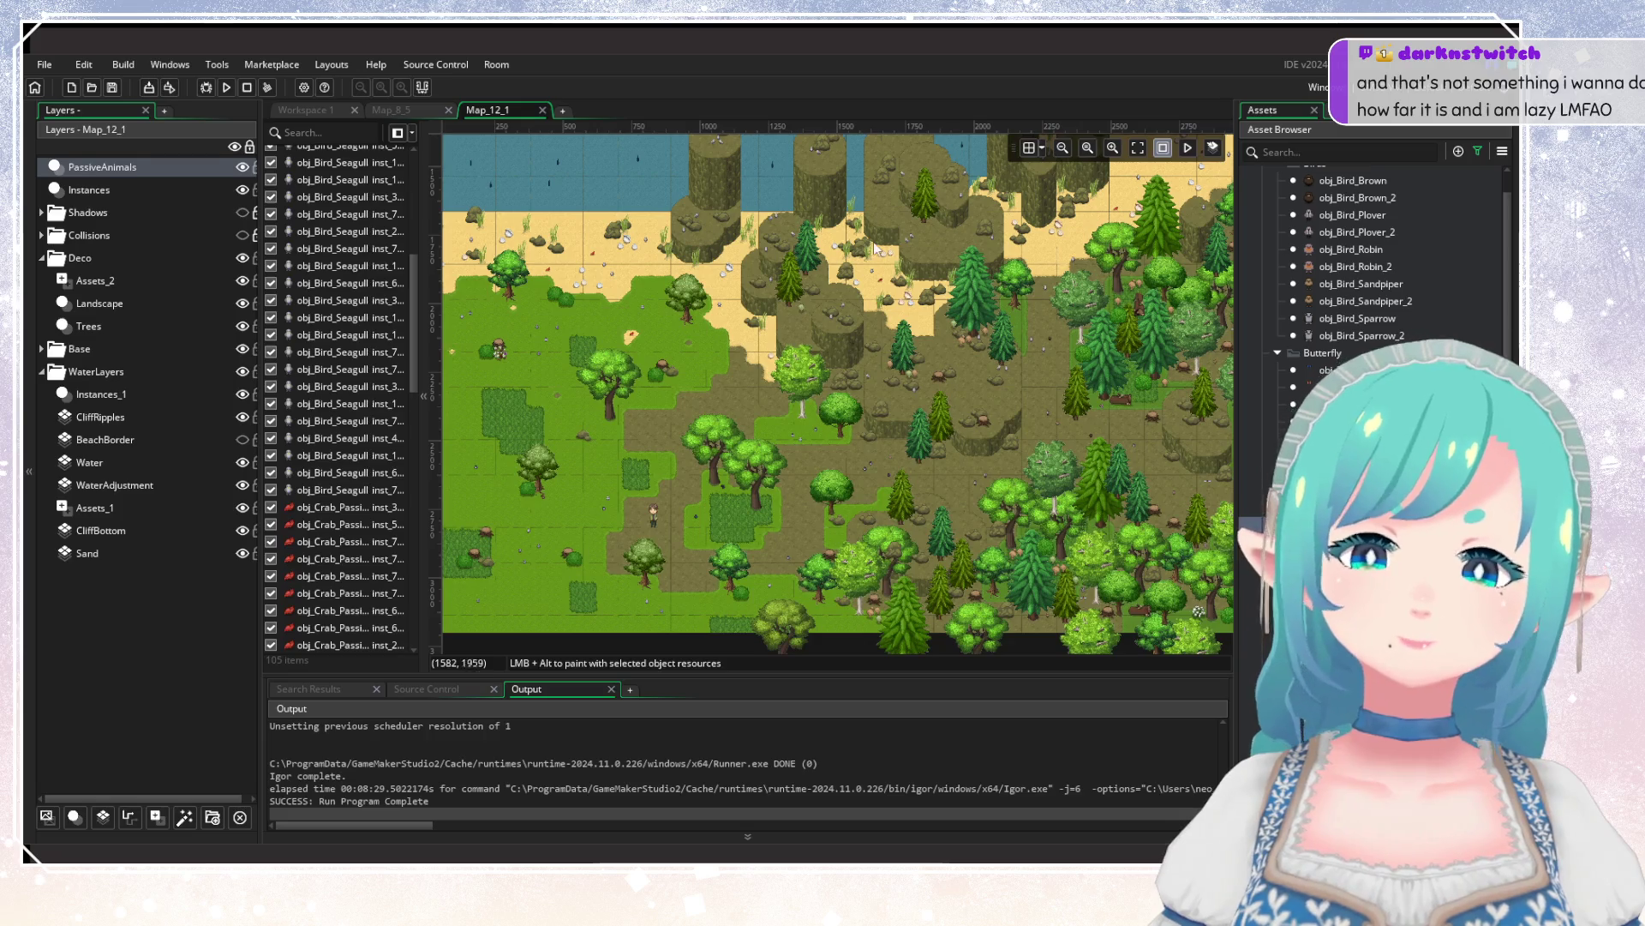
scroll(1372, 337, "down", 4)
scroll(1371, 337, "down", 3)
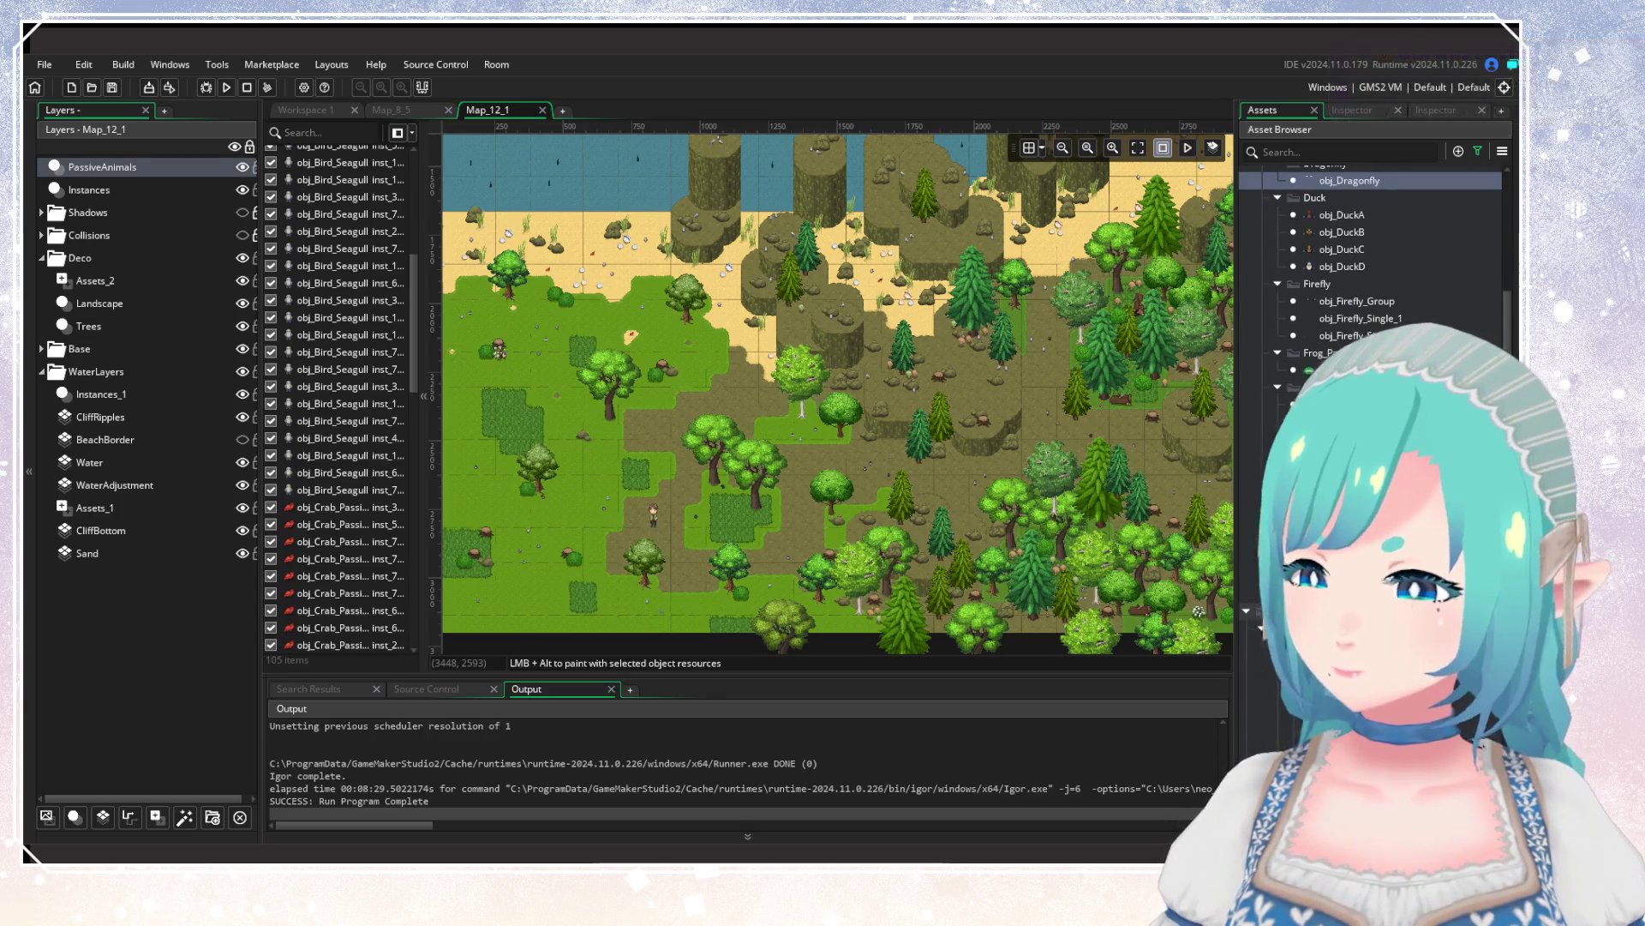
mouse_move(890, 374)
left_mouse_down()
mouse_move(867, 233)
mouse_move(851, 342)
left_mouse_up()
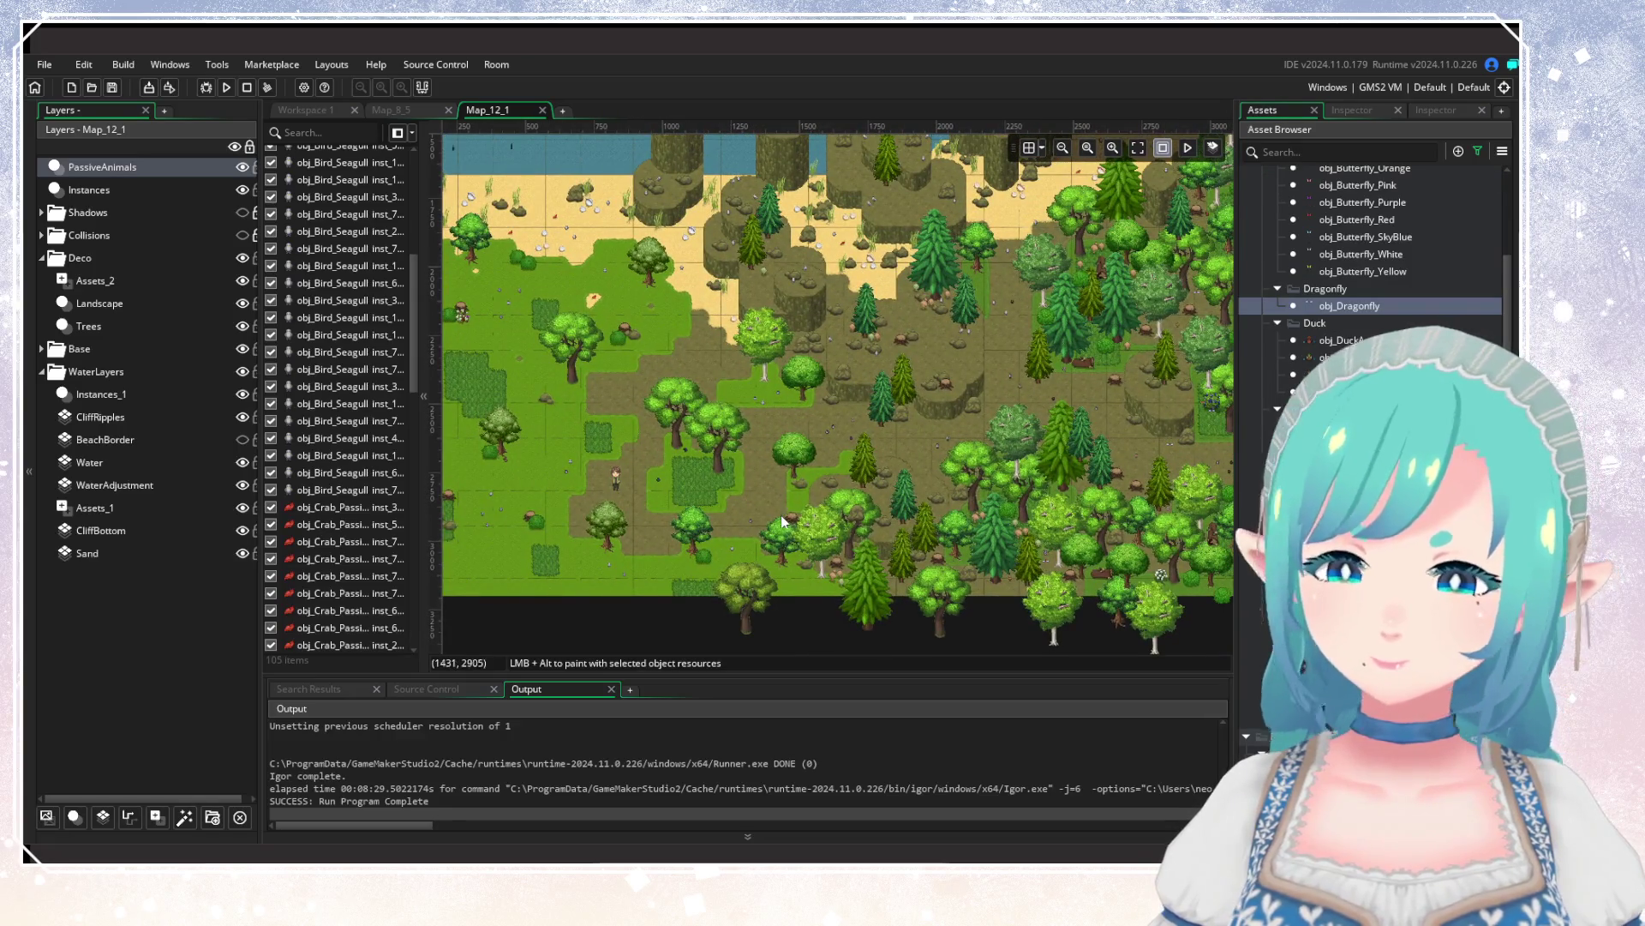
scroll(771, 454, "up", 2)
left_click(770, 457, "alt")
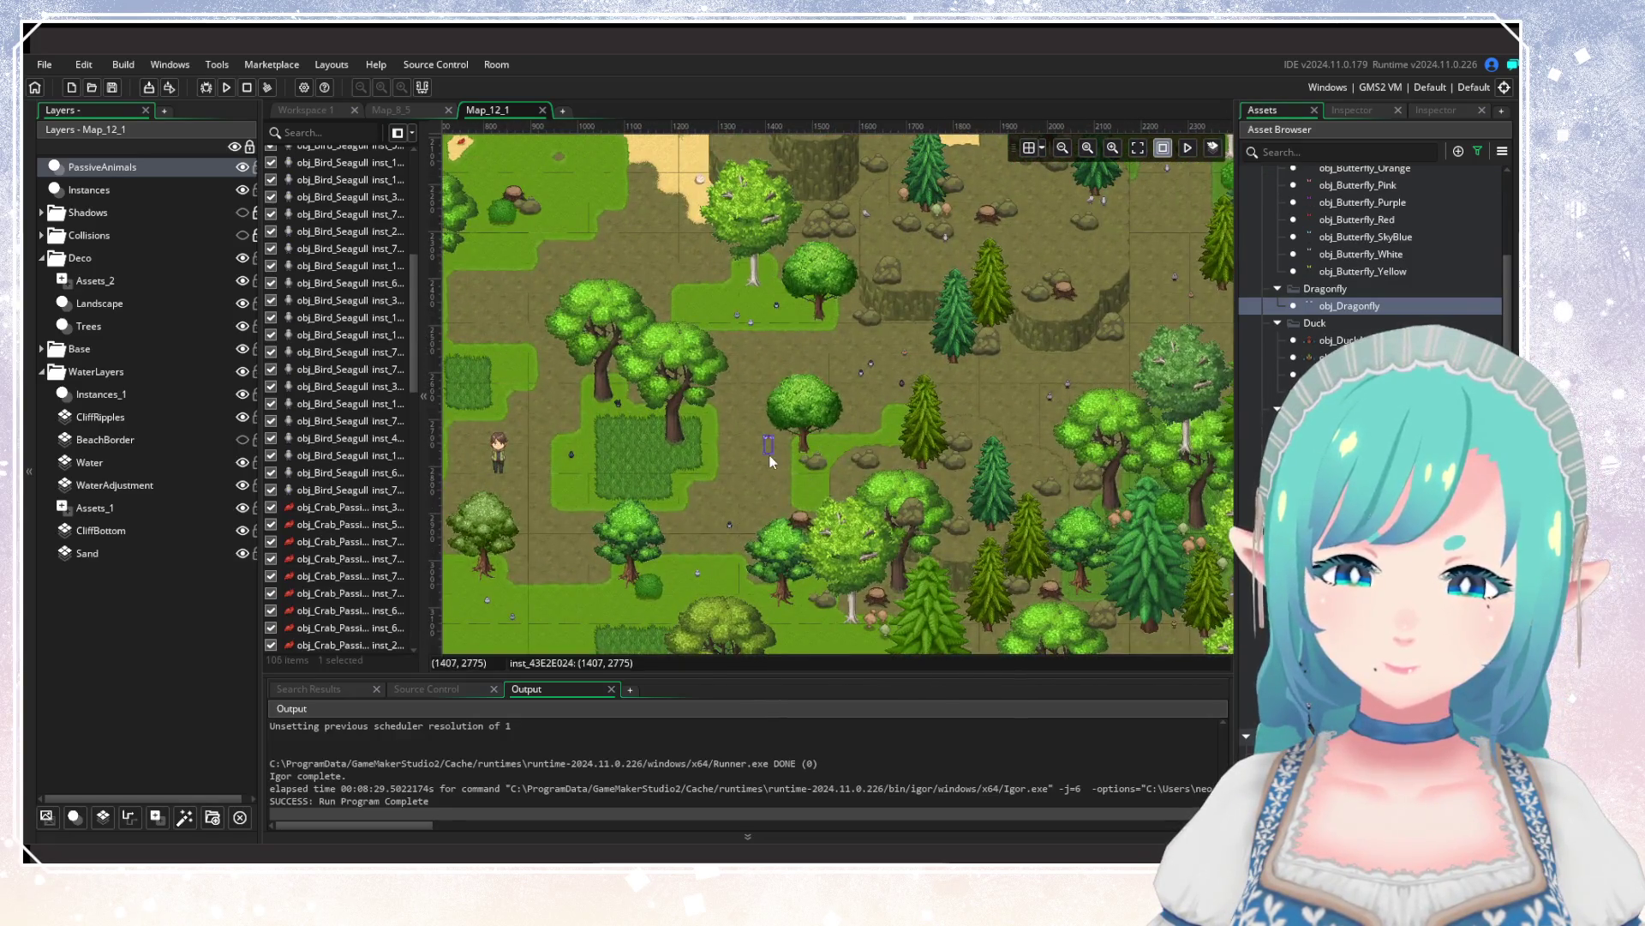
left_click(820, 630, "alt")
mouse_move(994, 391)
left_mouse_down()
mouse_move(713, 480)
mouse_move(739, 554)
mouse_move(922, 606)
left_mouse_up()
scroll(922, 606, "down", 3)
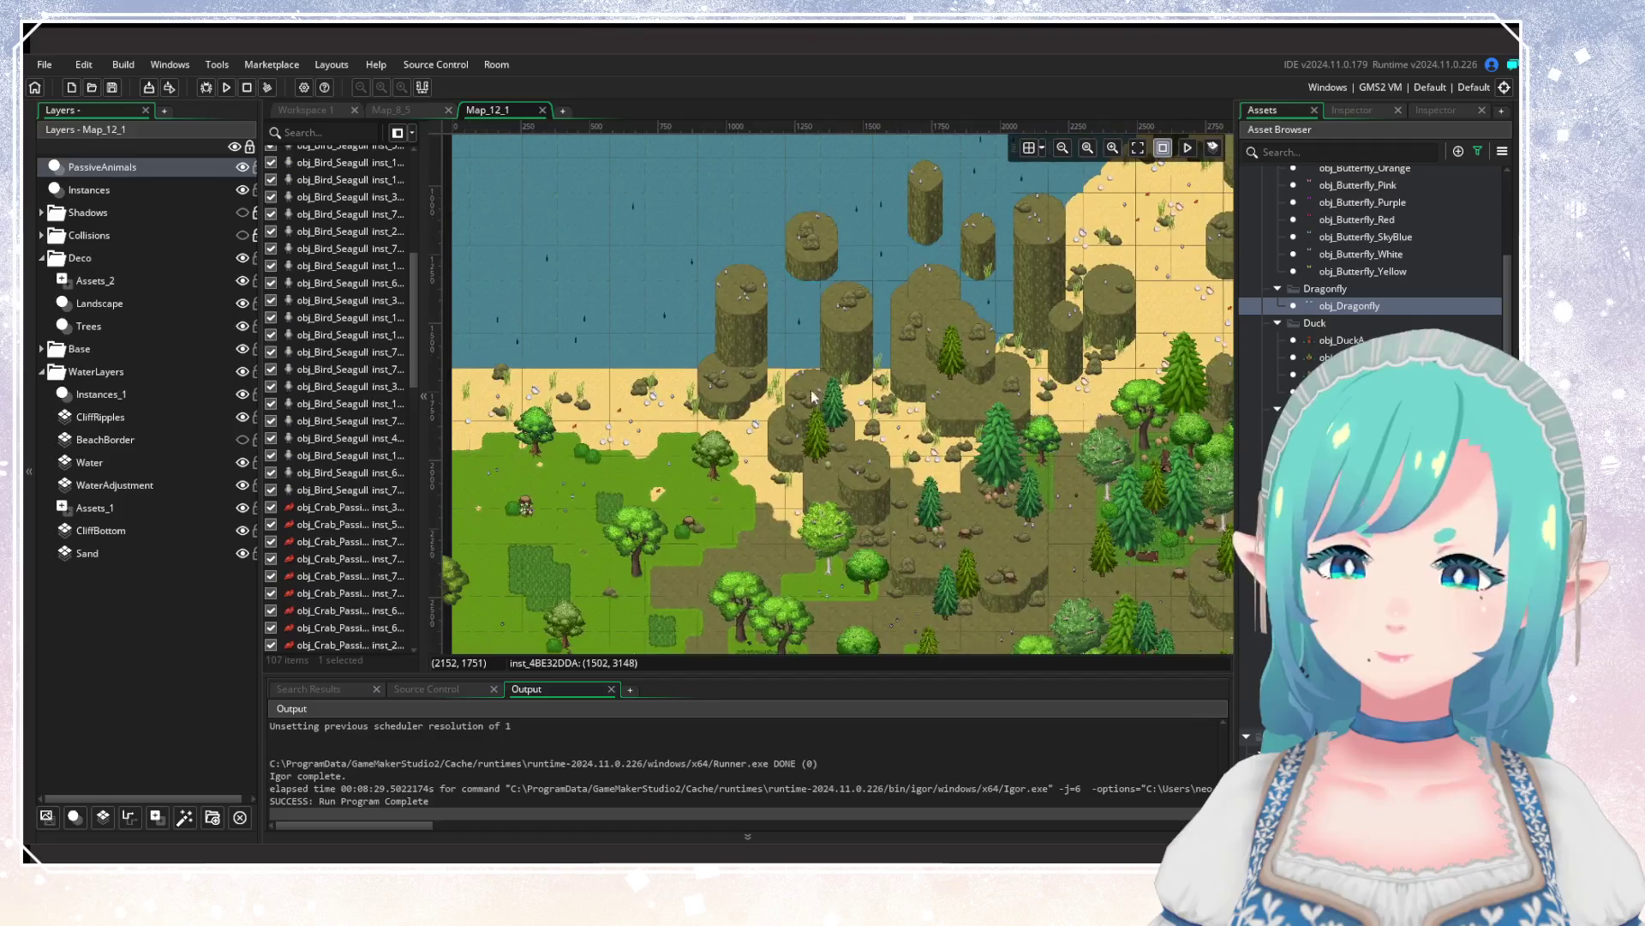
Make the Collisions, Shadows and BeachBorder layers visible on the map.
left_click(243, 235)
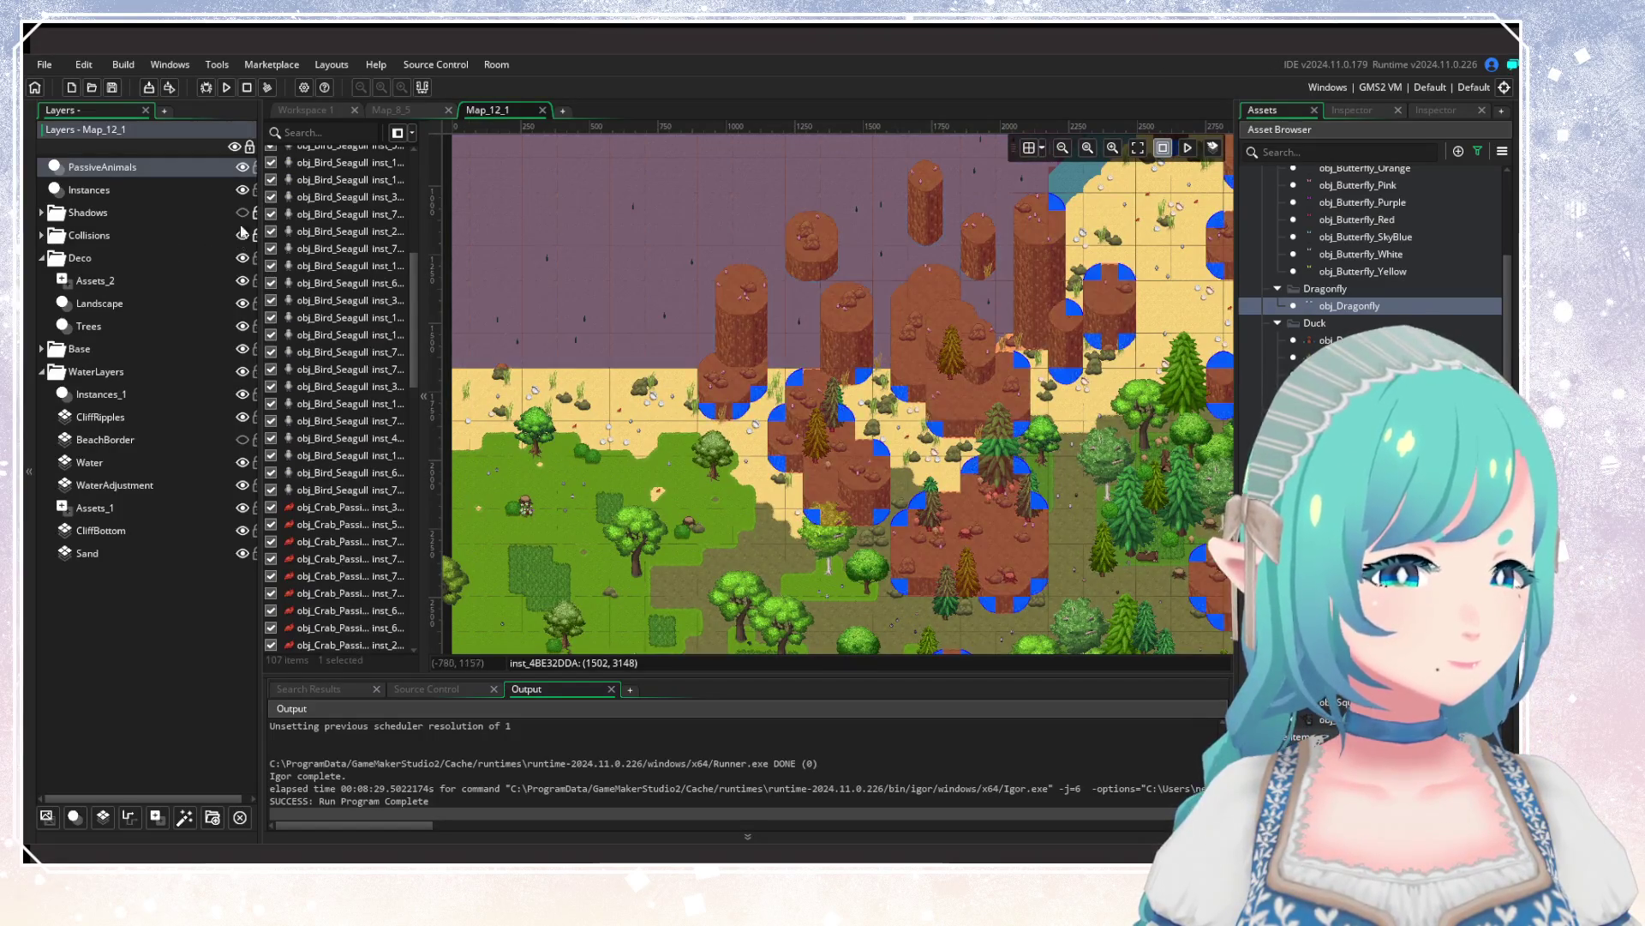
left_click(242, 212)
left_click(243, 439)
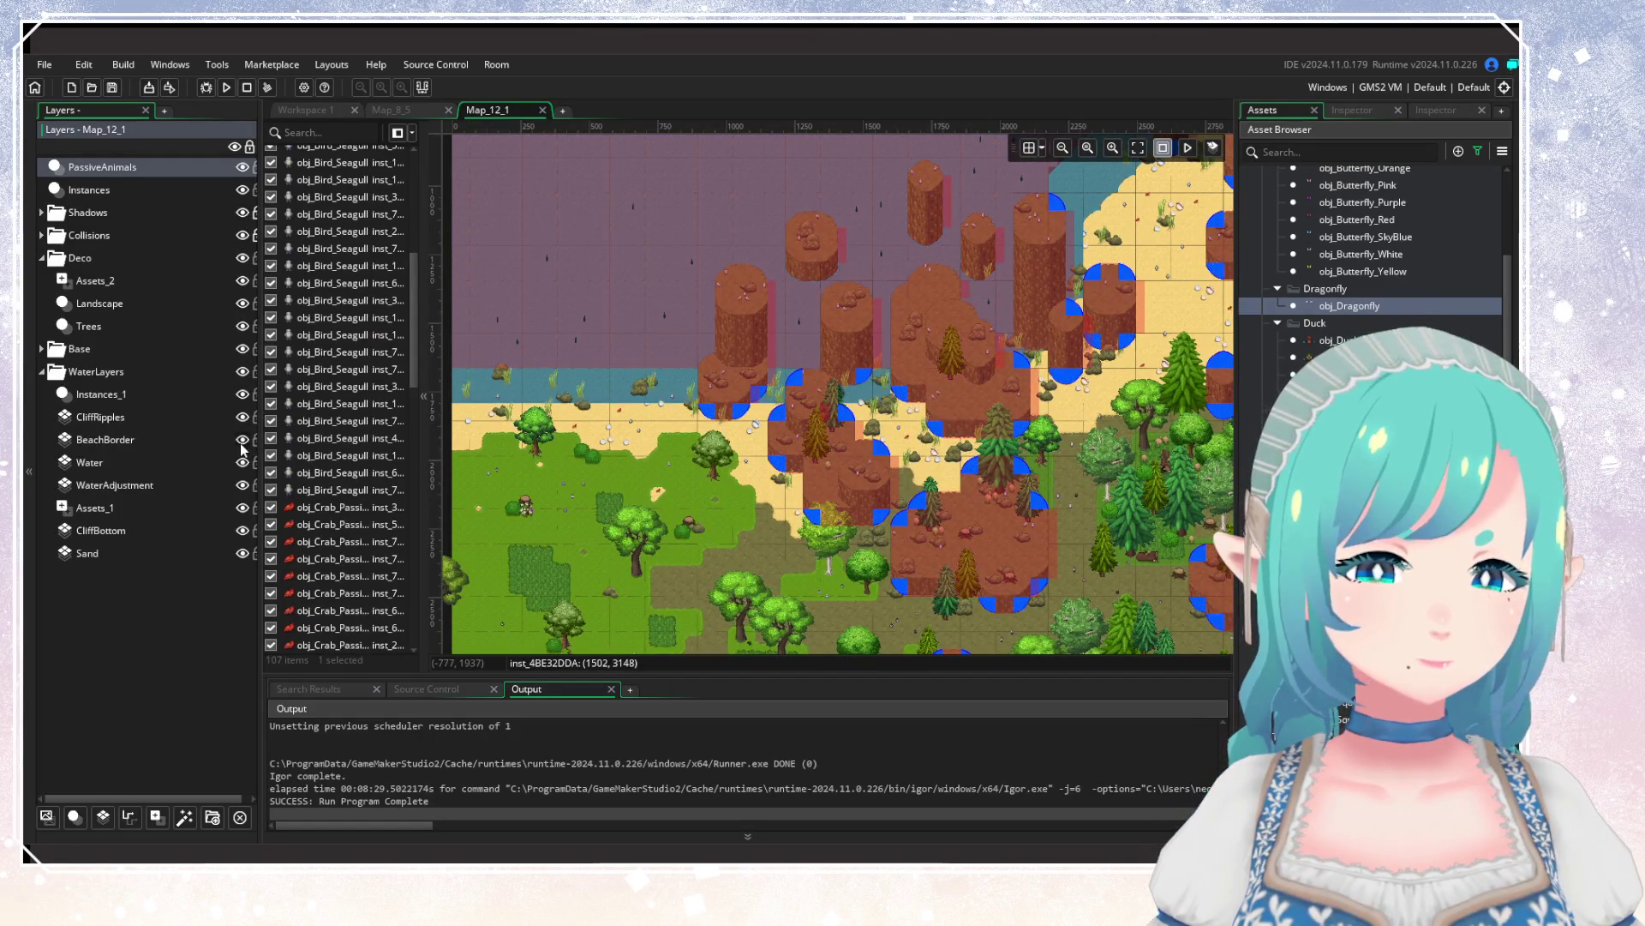
Move a seagull instance out of the water onto the beach sand.
scroll(773, 425, "up", 3)
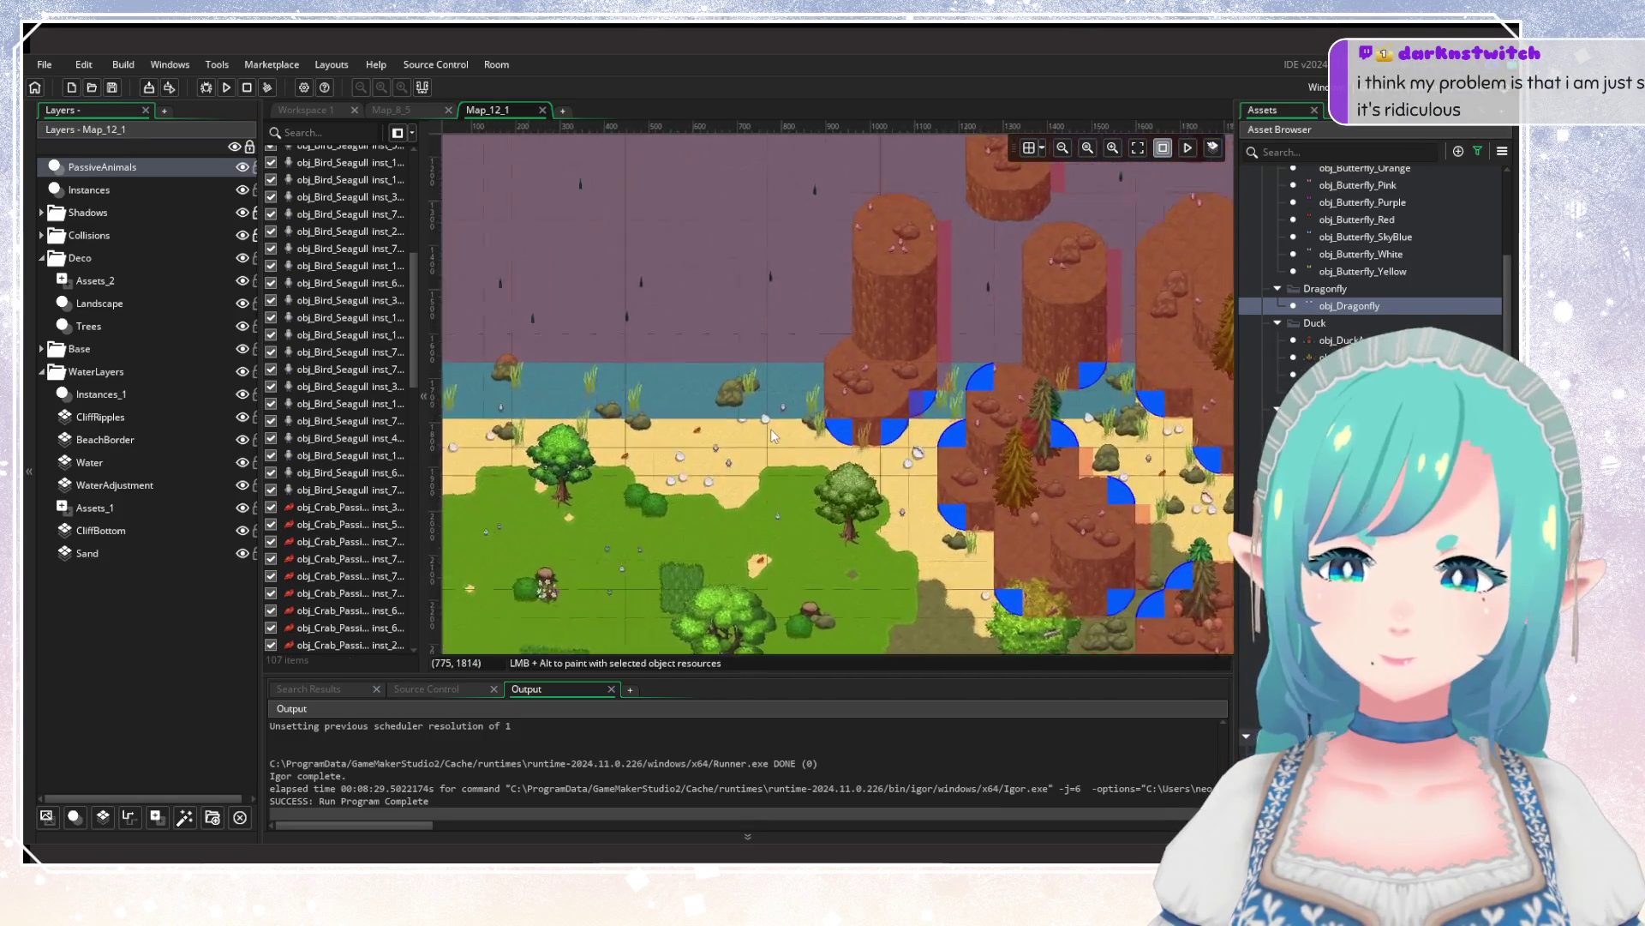
left_click(788, 403)
mouse_move(795, 408)
left_mouse_down()
mouse_move(798, 456)
mouse_move(978, 455)
left_mouse_up()
left_click(758, 485)
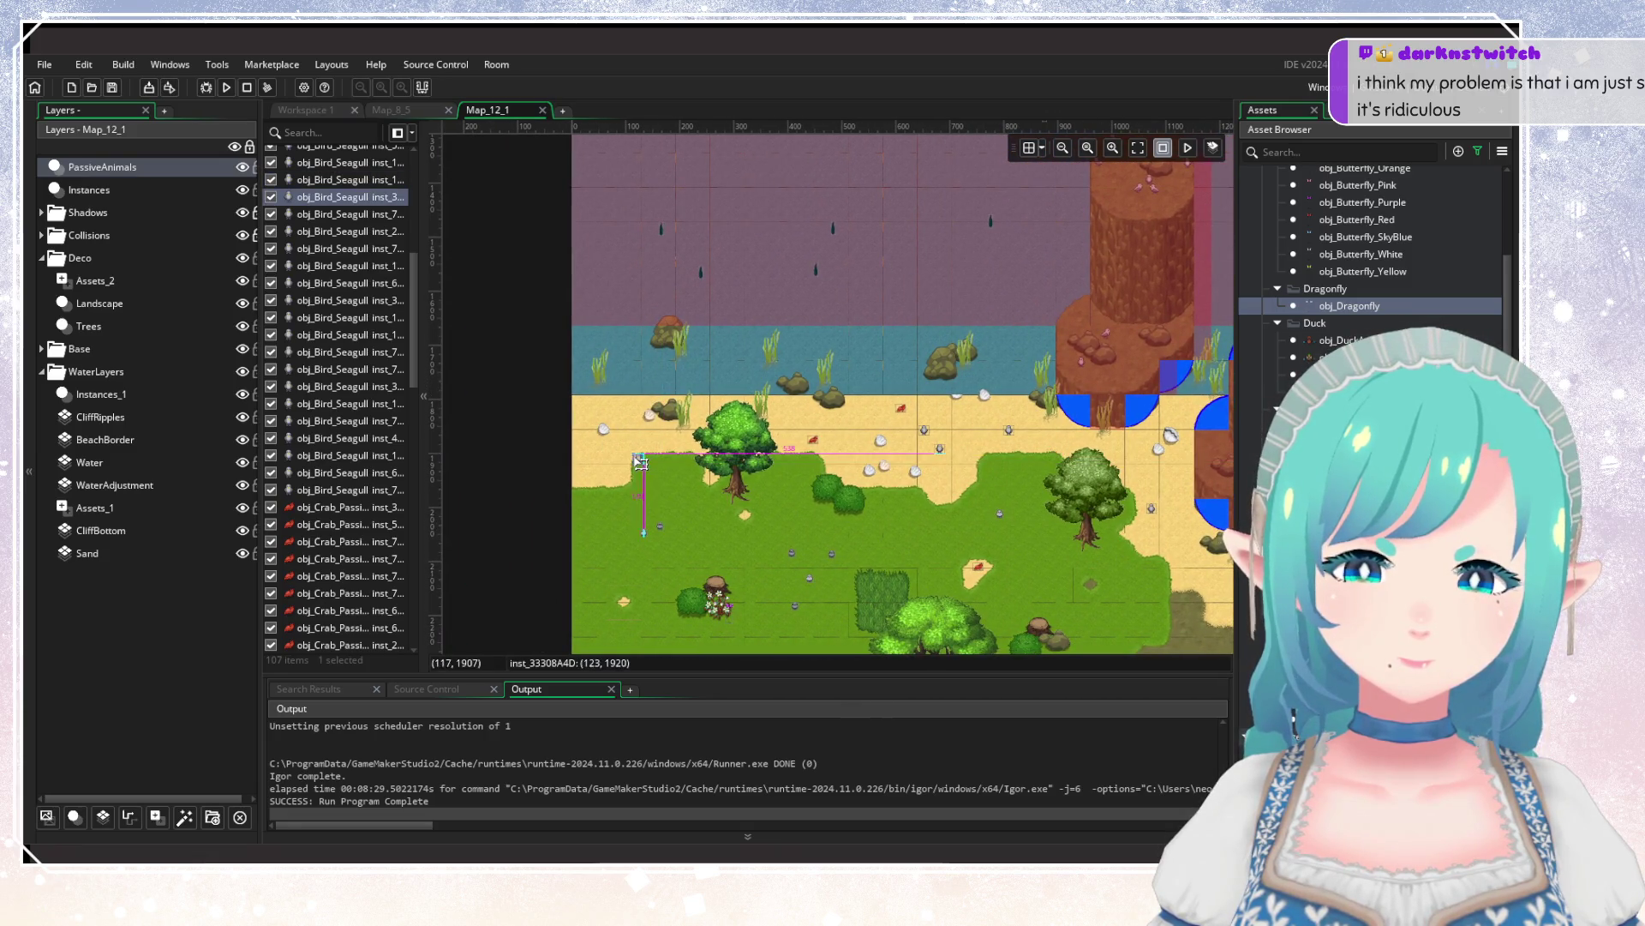
Scroll across the map, then switch to Workspace 1 showing scr_ContinueGame.
scroll(943, 494, "right", 3)
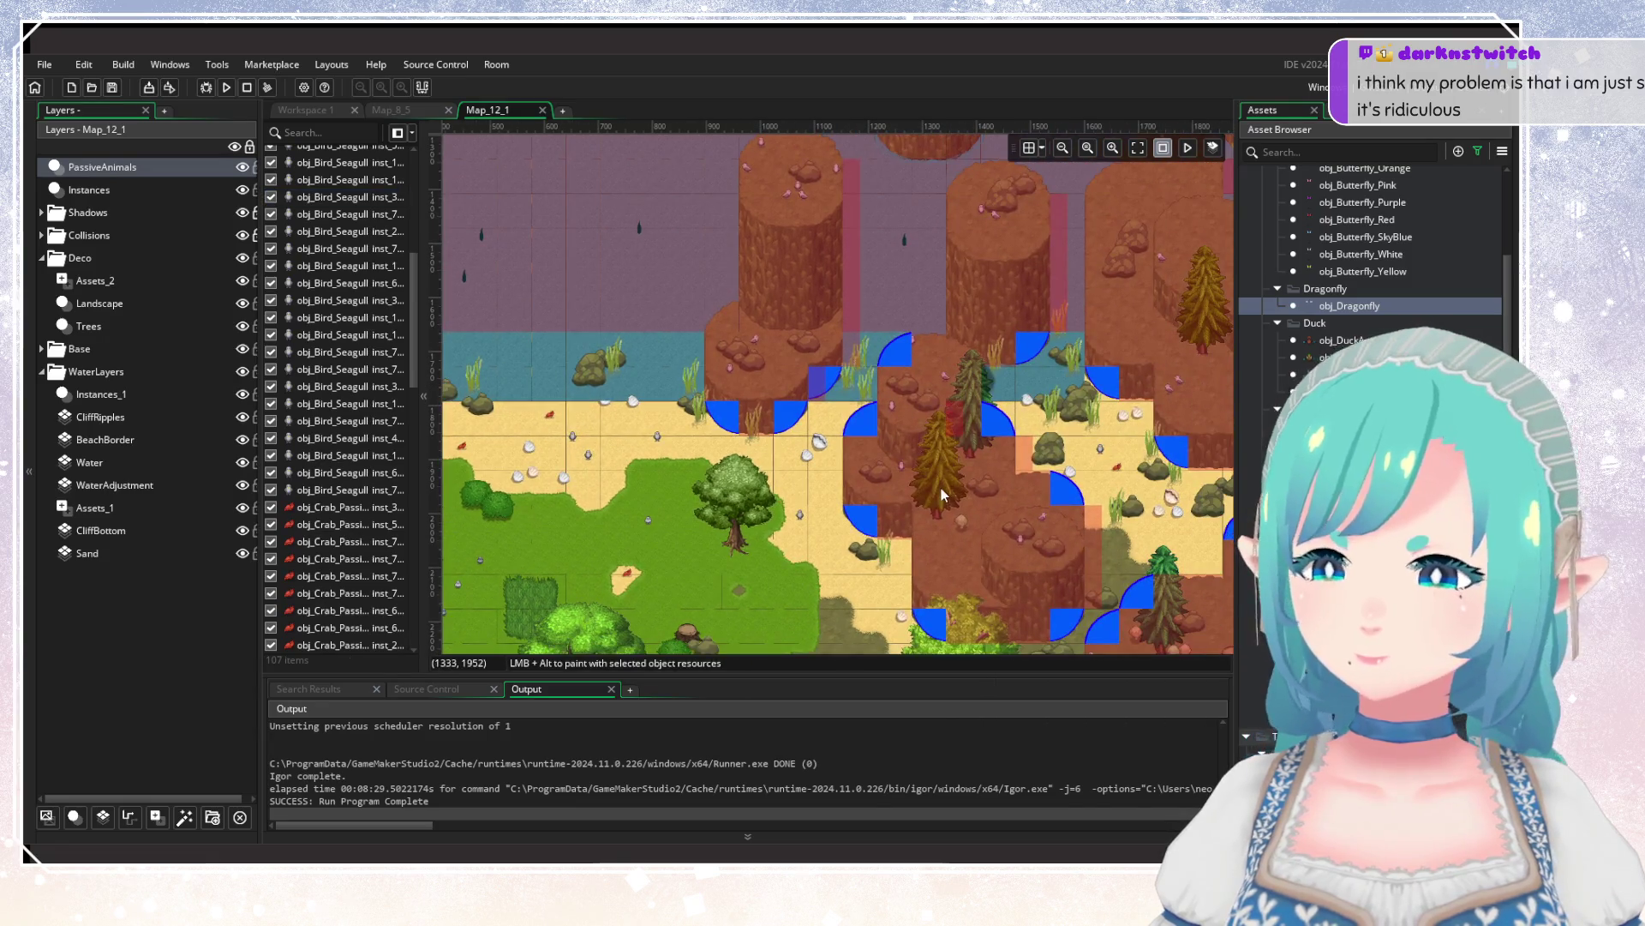
scroll(943, 494, "right", 2)
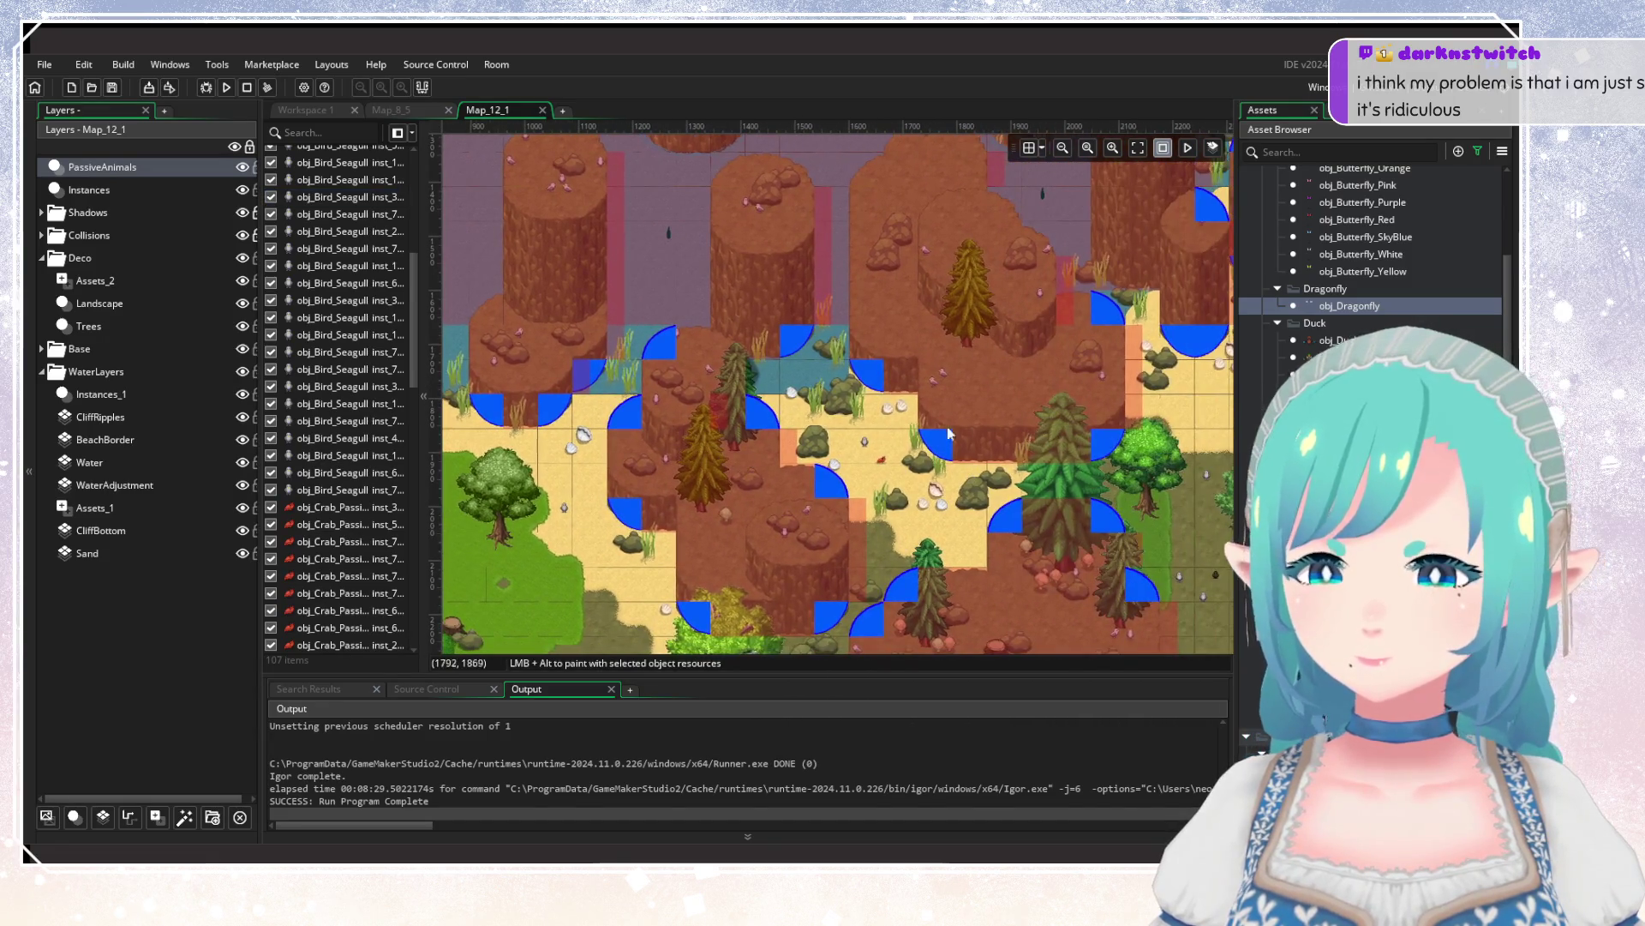
scroll(815, 494, "right", 2)
scroll(701, 494, "up", 1)
scroll(701, 495, "right", 3)
scroll(829, 414, "up", 2)
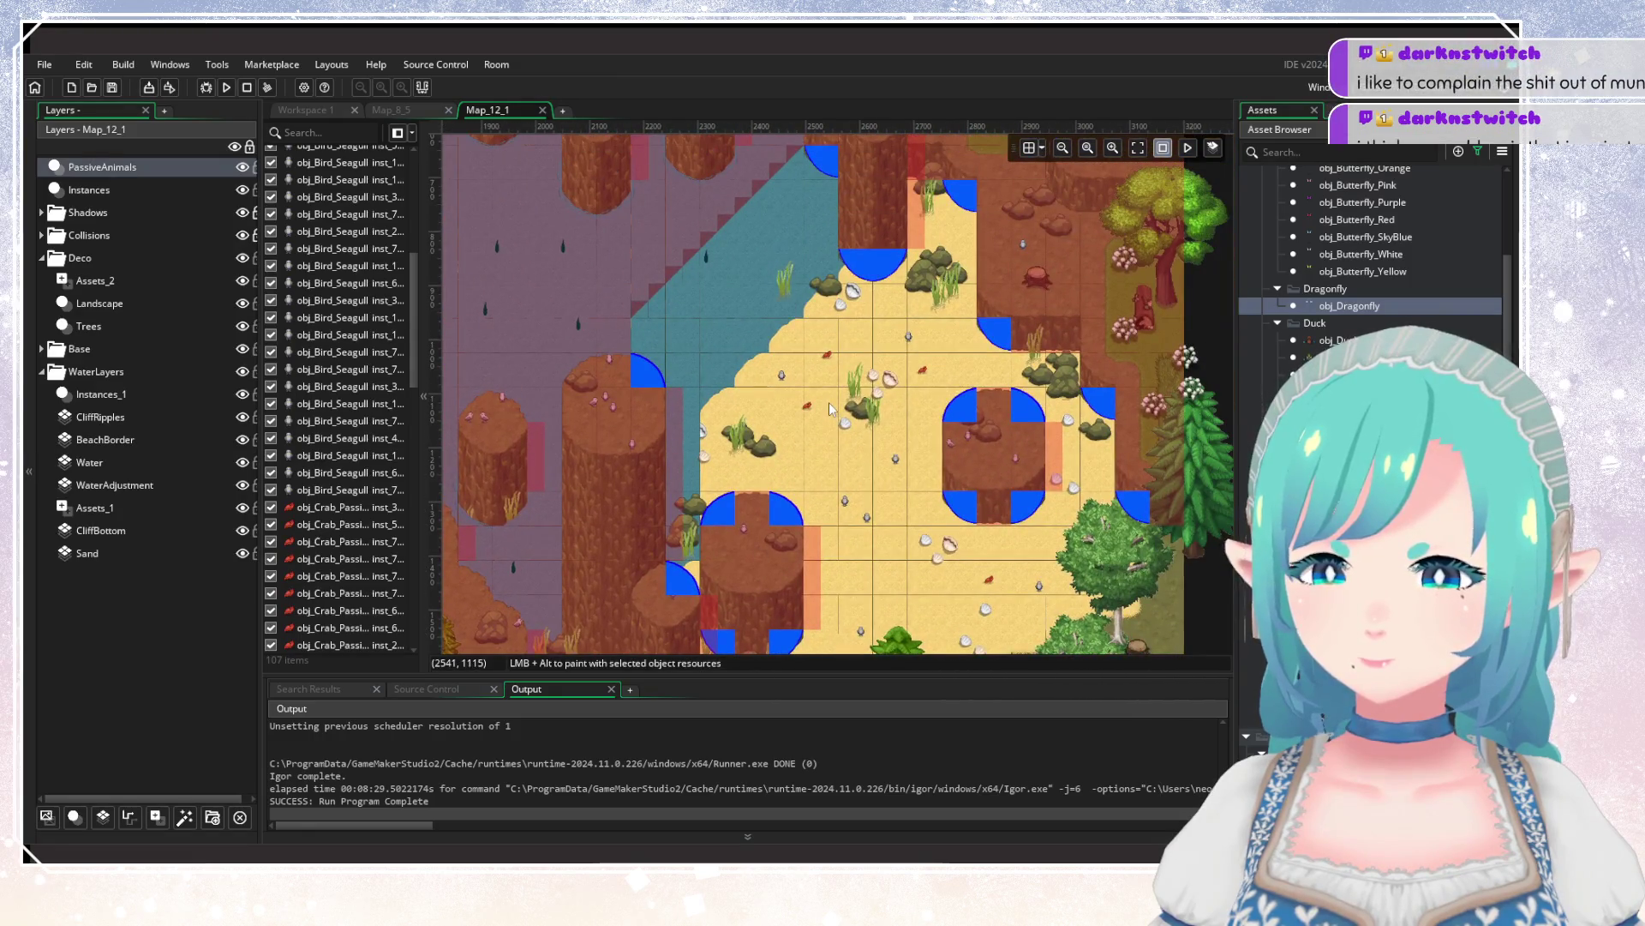
scroll(803, 423, "down", 5)
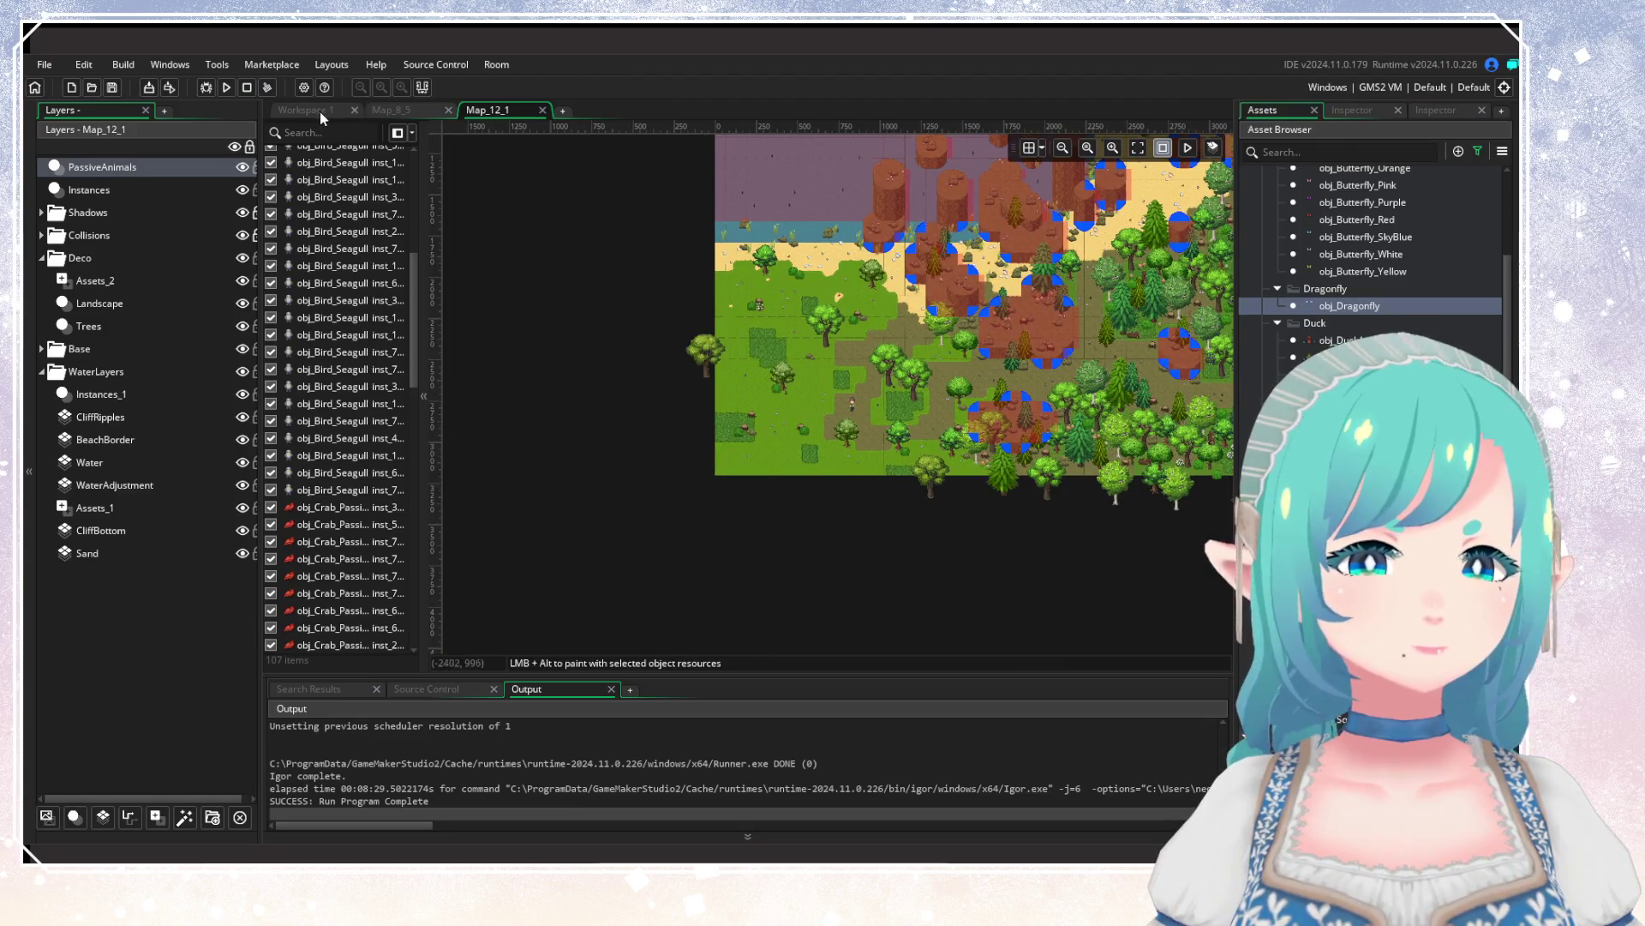
left_click(321, 110)
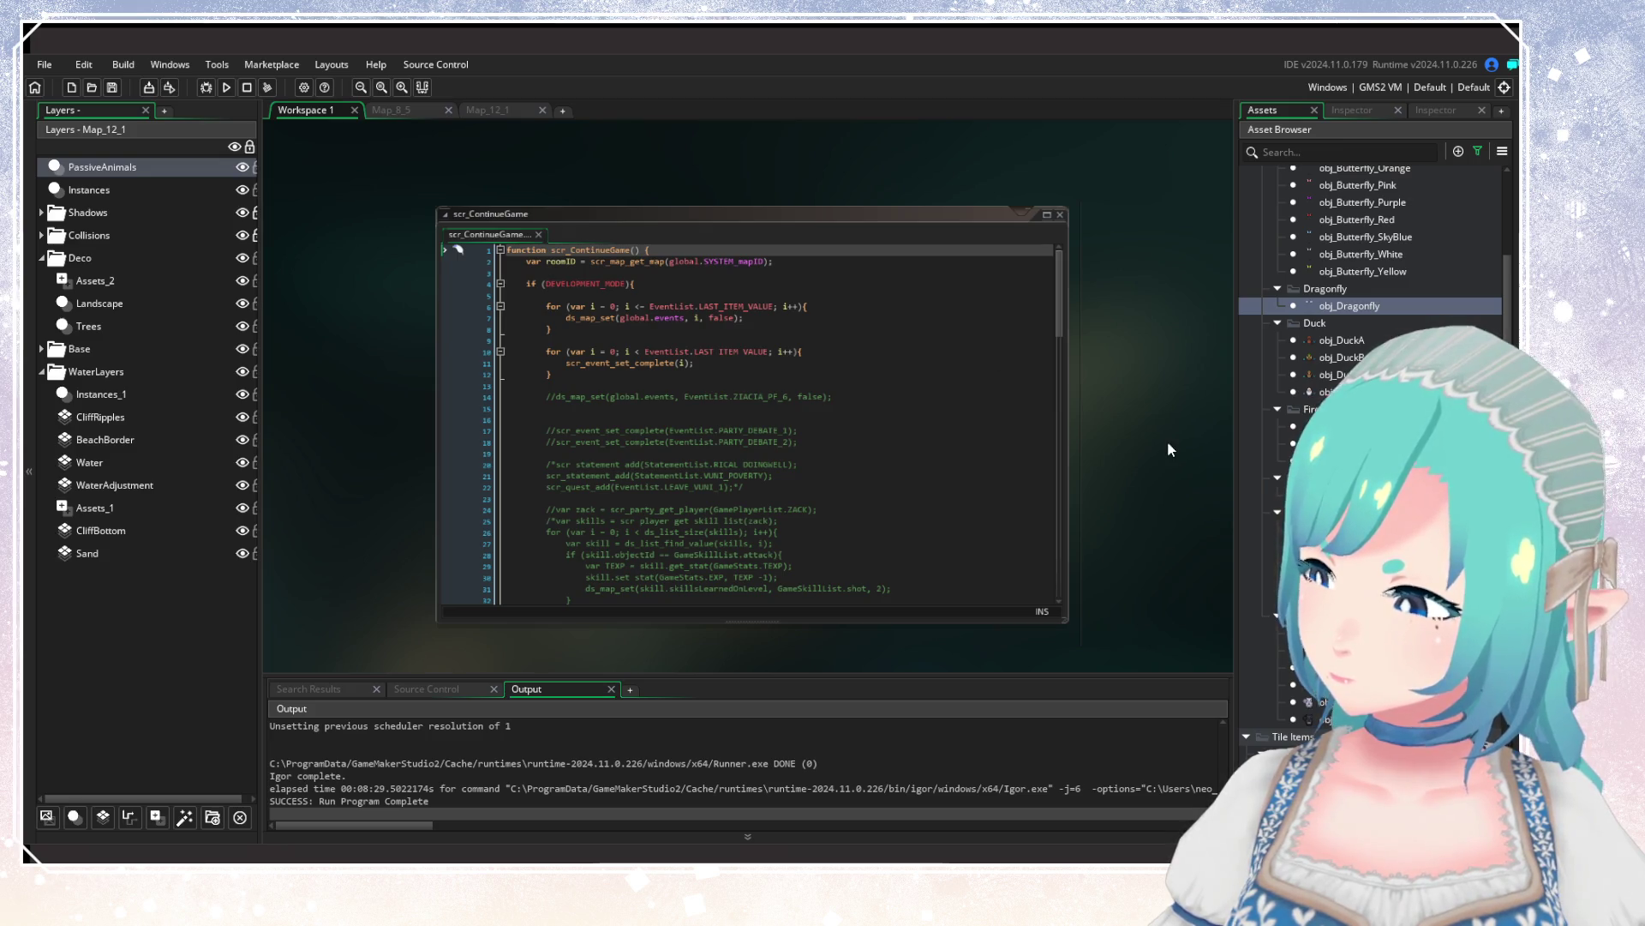
Change the roomID on line 115 of scr_ContinueGame from Map_11_5 to Map_12_1.
scroll(966, 463, "down", 4)
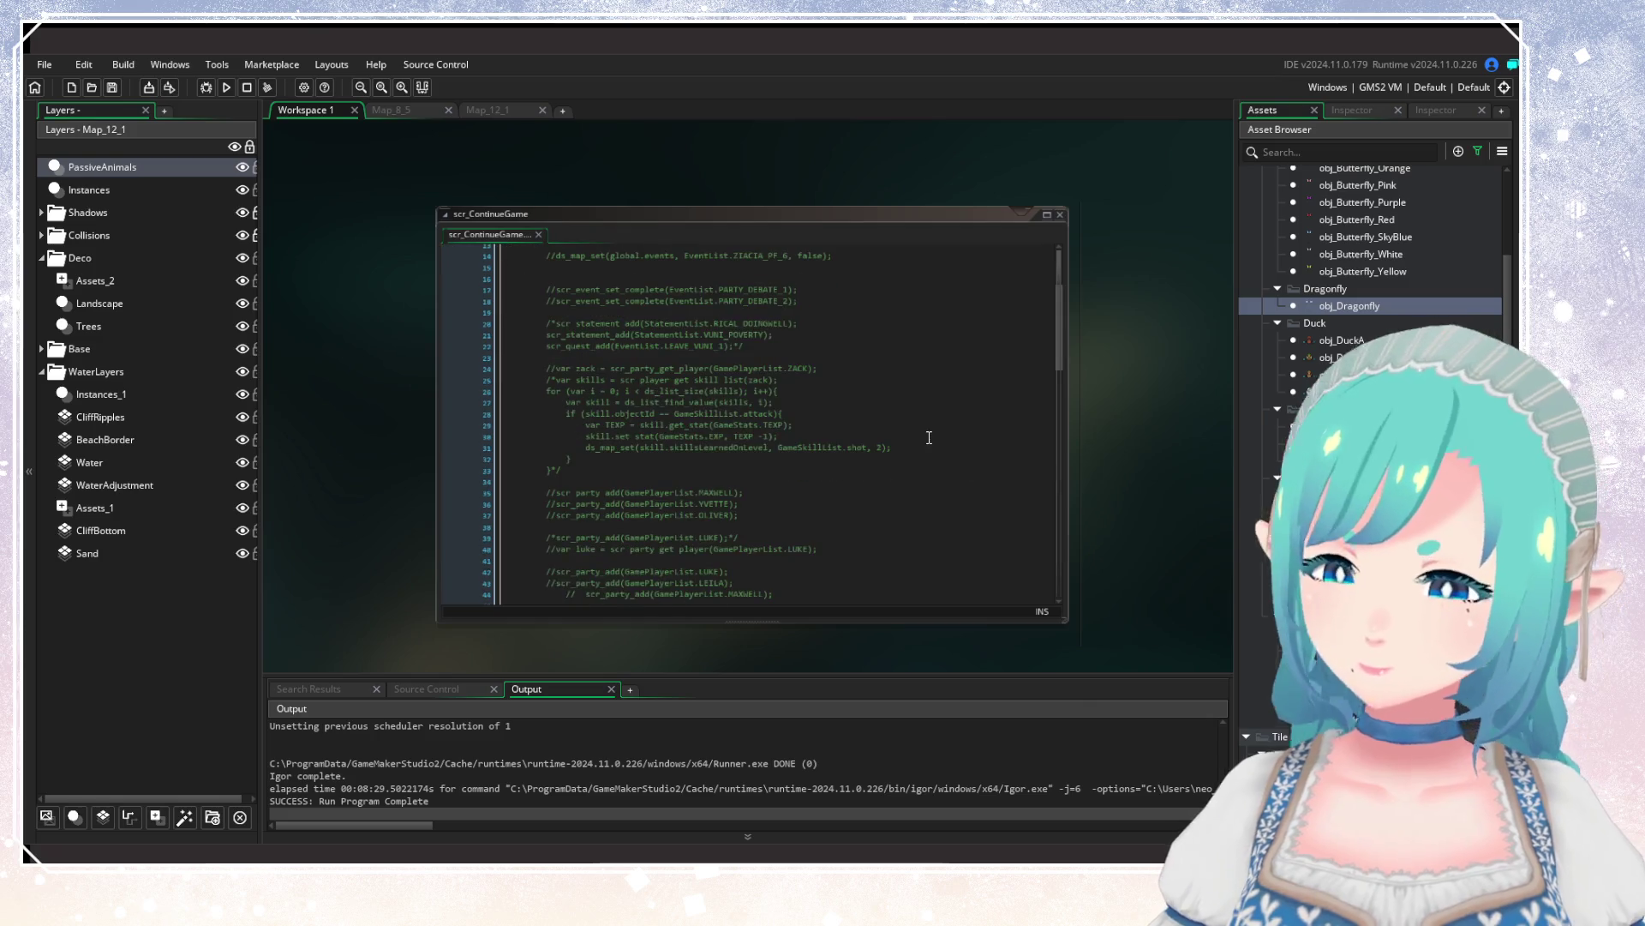
left_click_drag(1062, 363, 1037, 578)
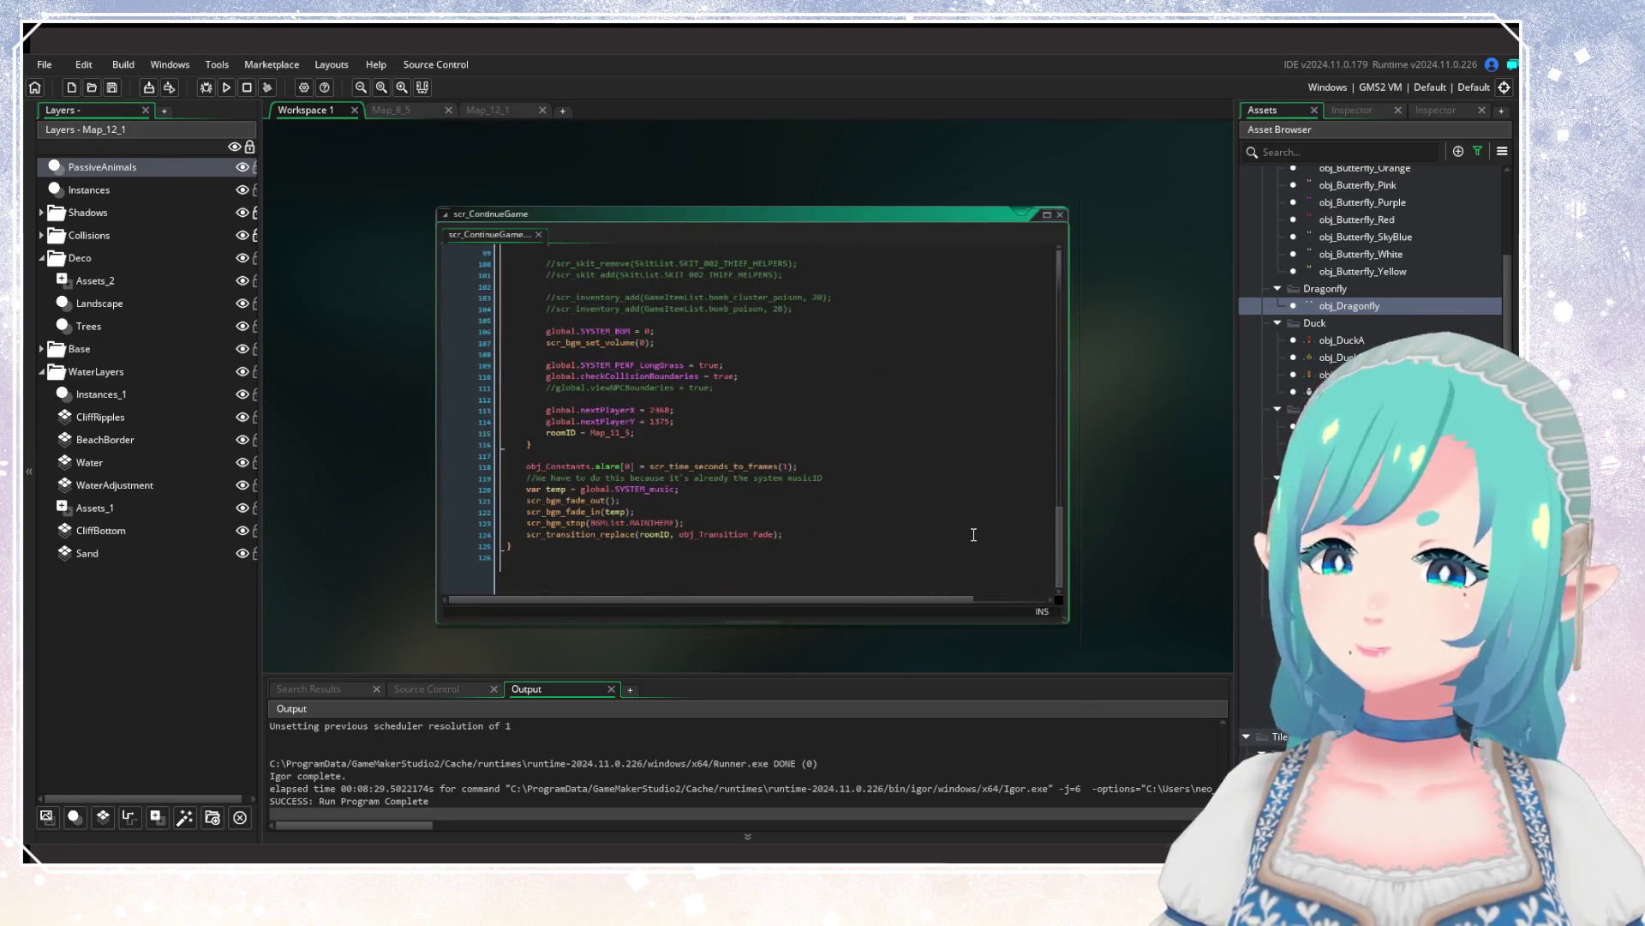
scroll(515, 429, "up", 1)
left_click(643, 447)
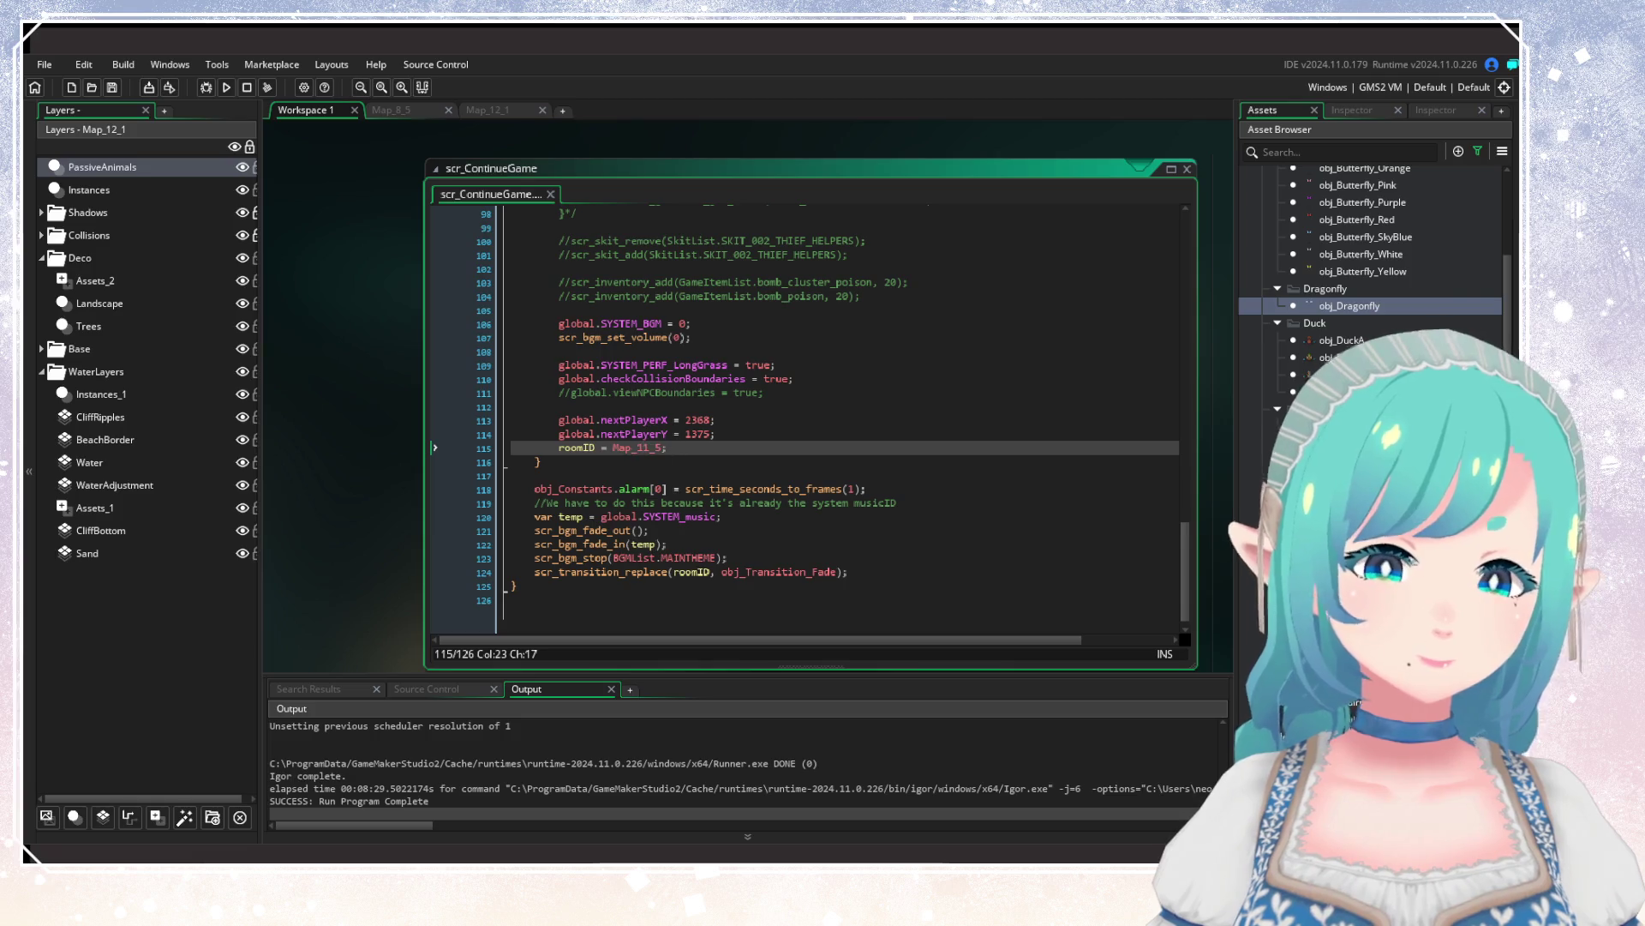
left_click(381, 87)
left_click(715, 418)
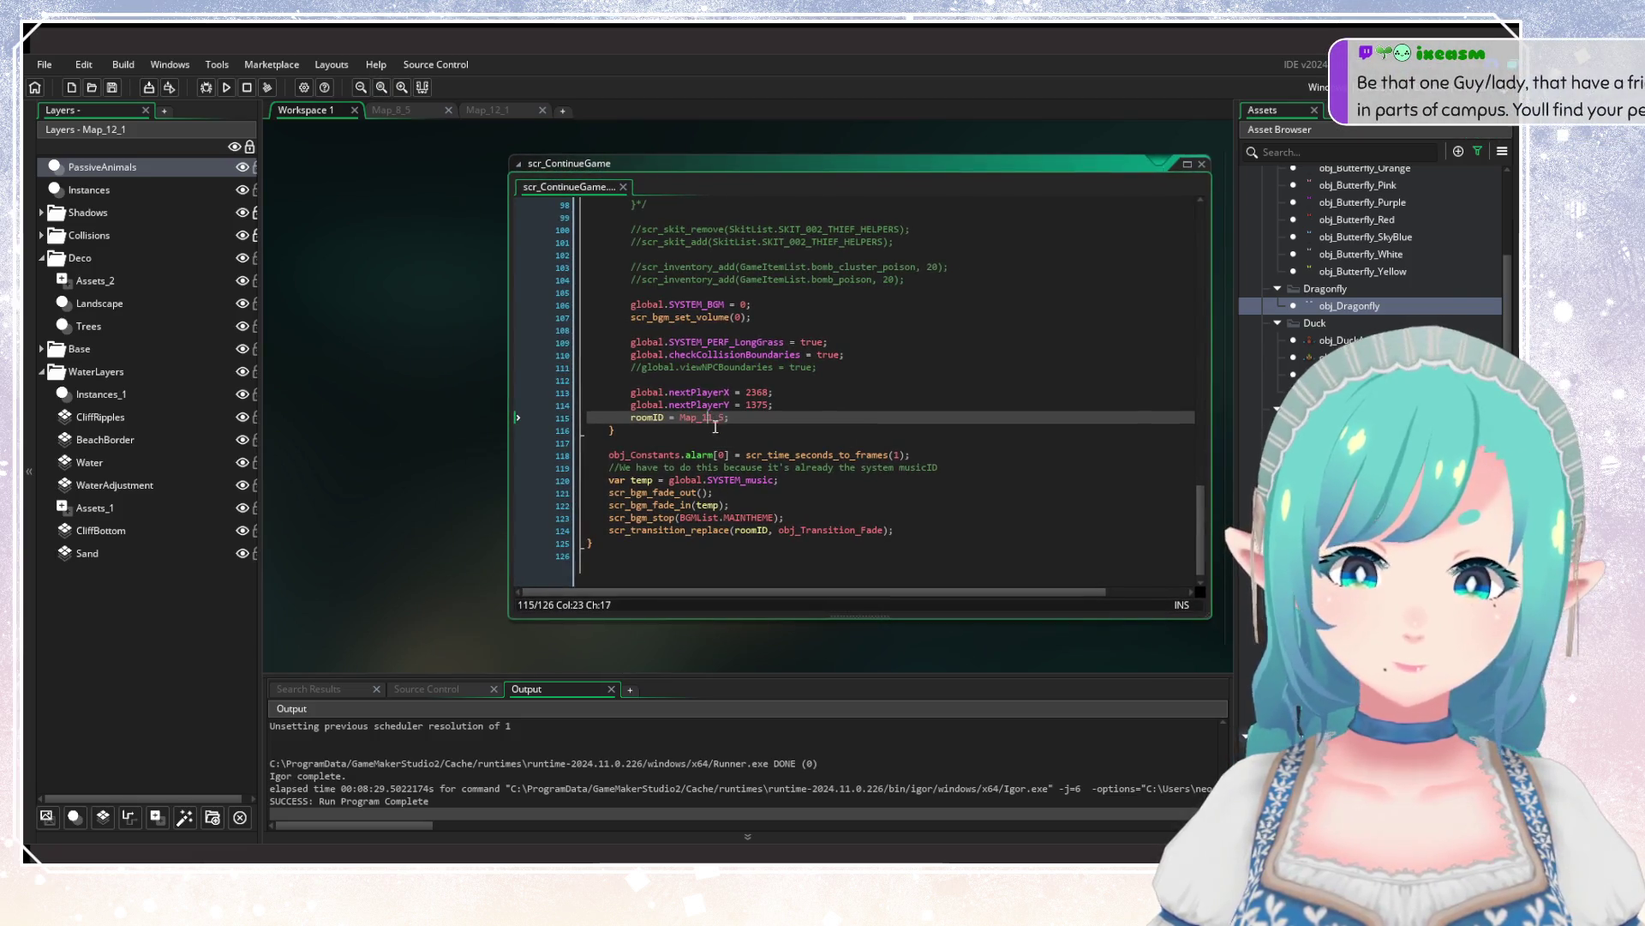
key("BackSpace")
type("2_1")
key("Delete")
key("Delete")
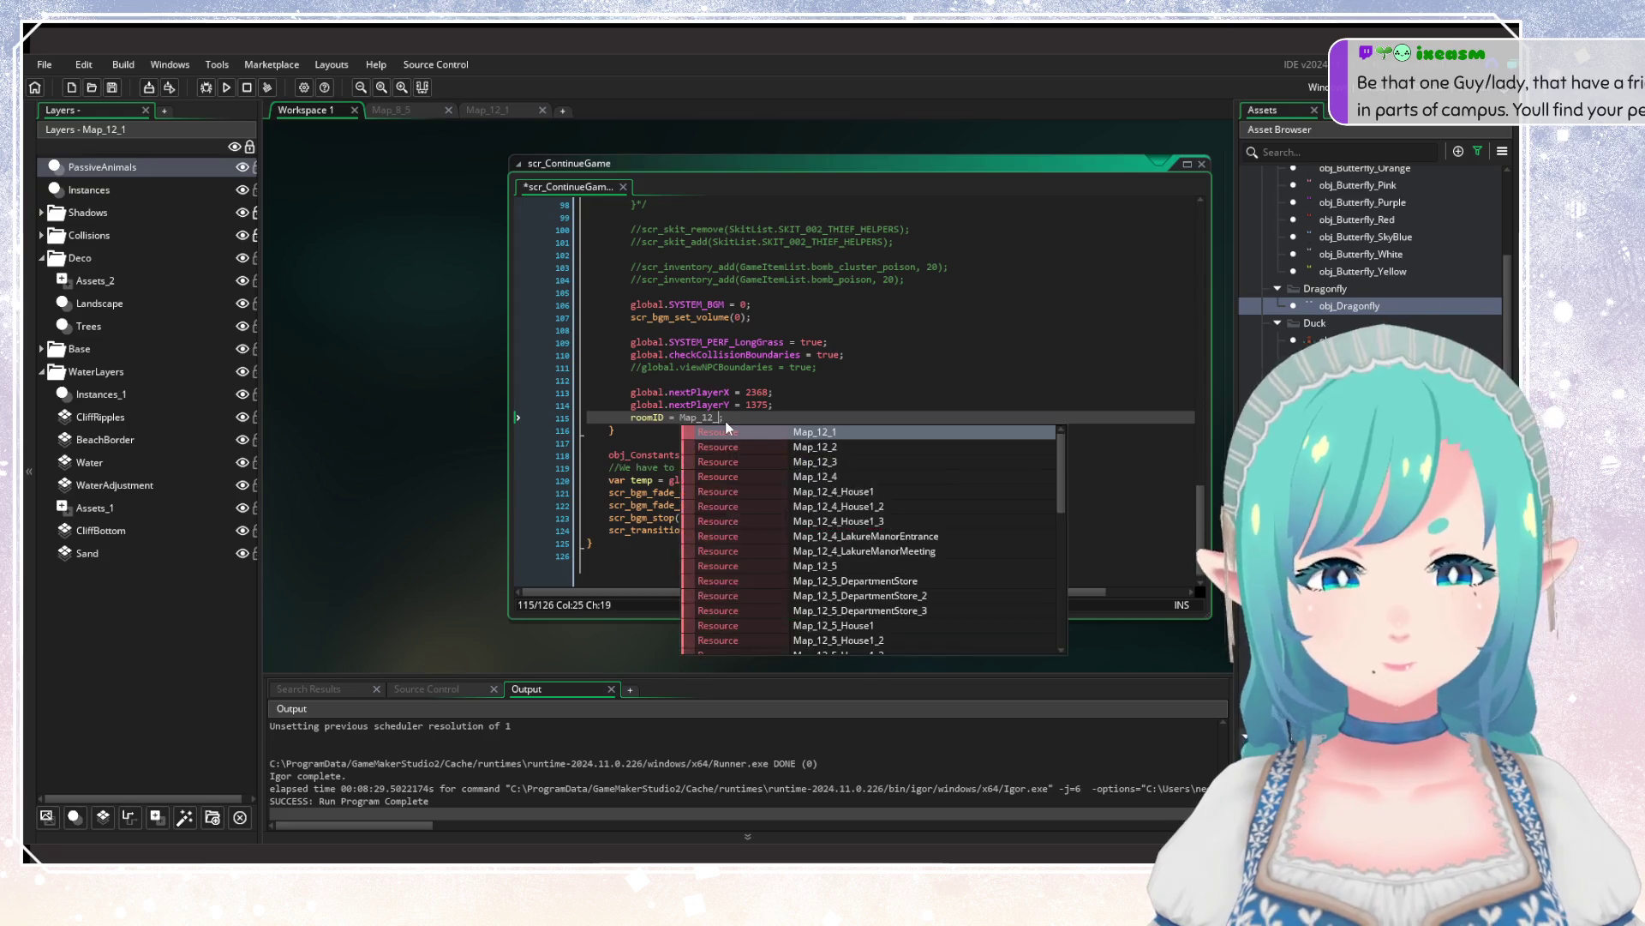
key("Escape")
left_click(470, 111)
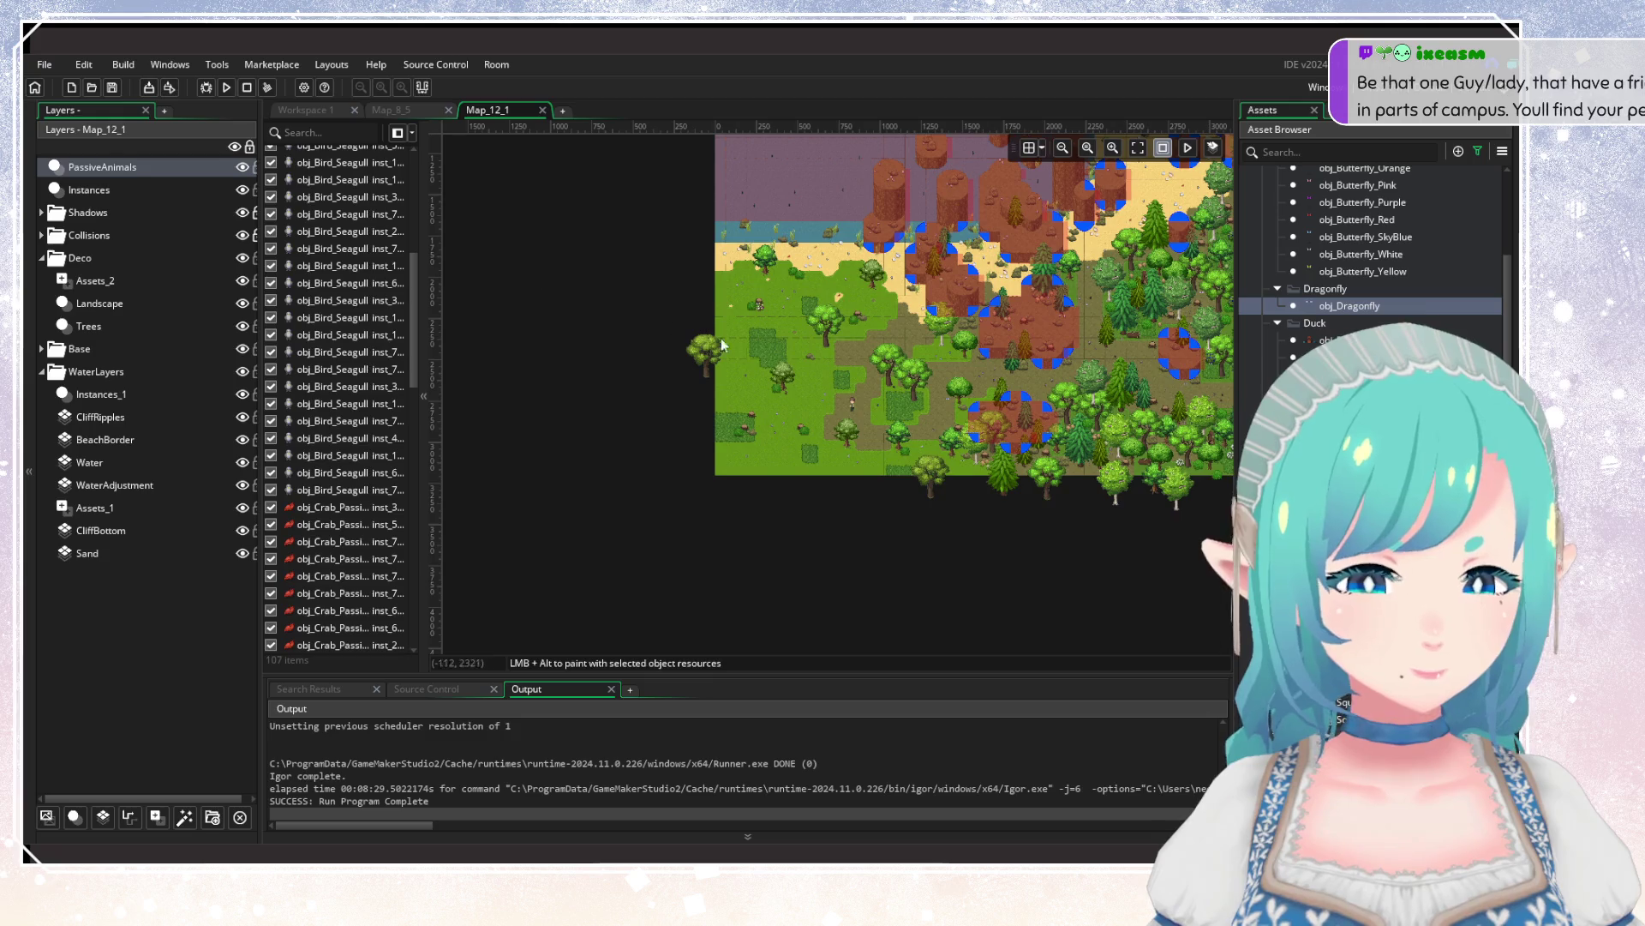
Set nextPlayerX to 520 and nextPlayerY to 2796 in scr_ContinueGame and save.
scroll(790, 409, "up", 4)
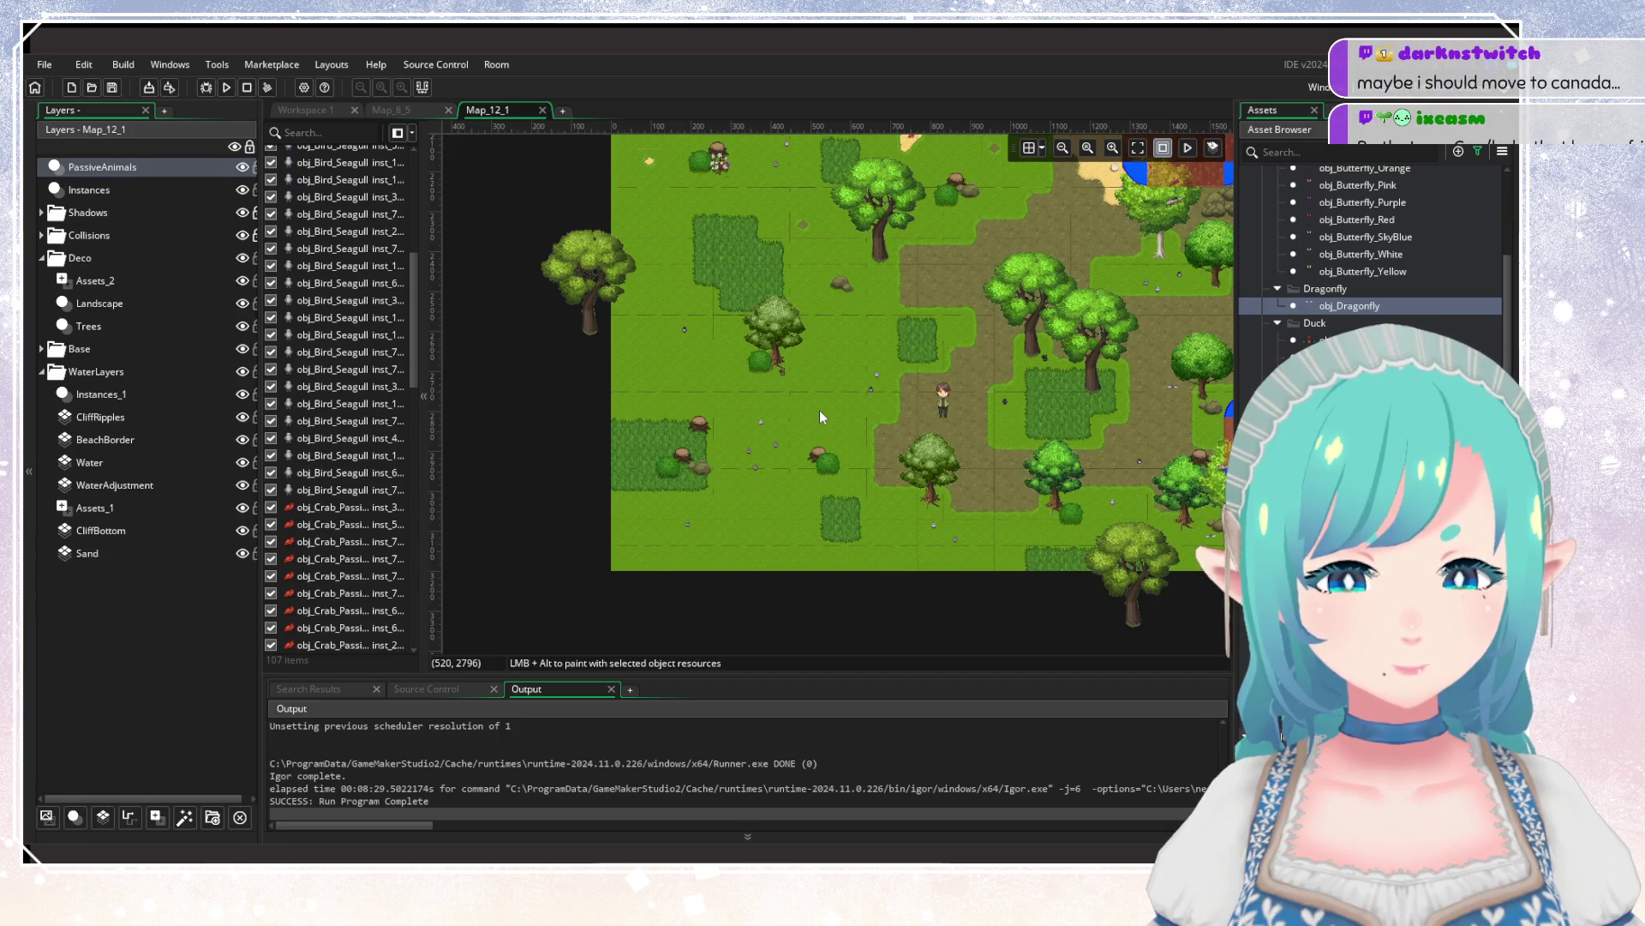
left_click(304, 110)
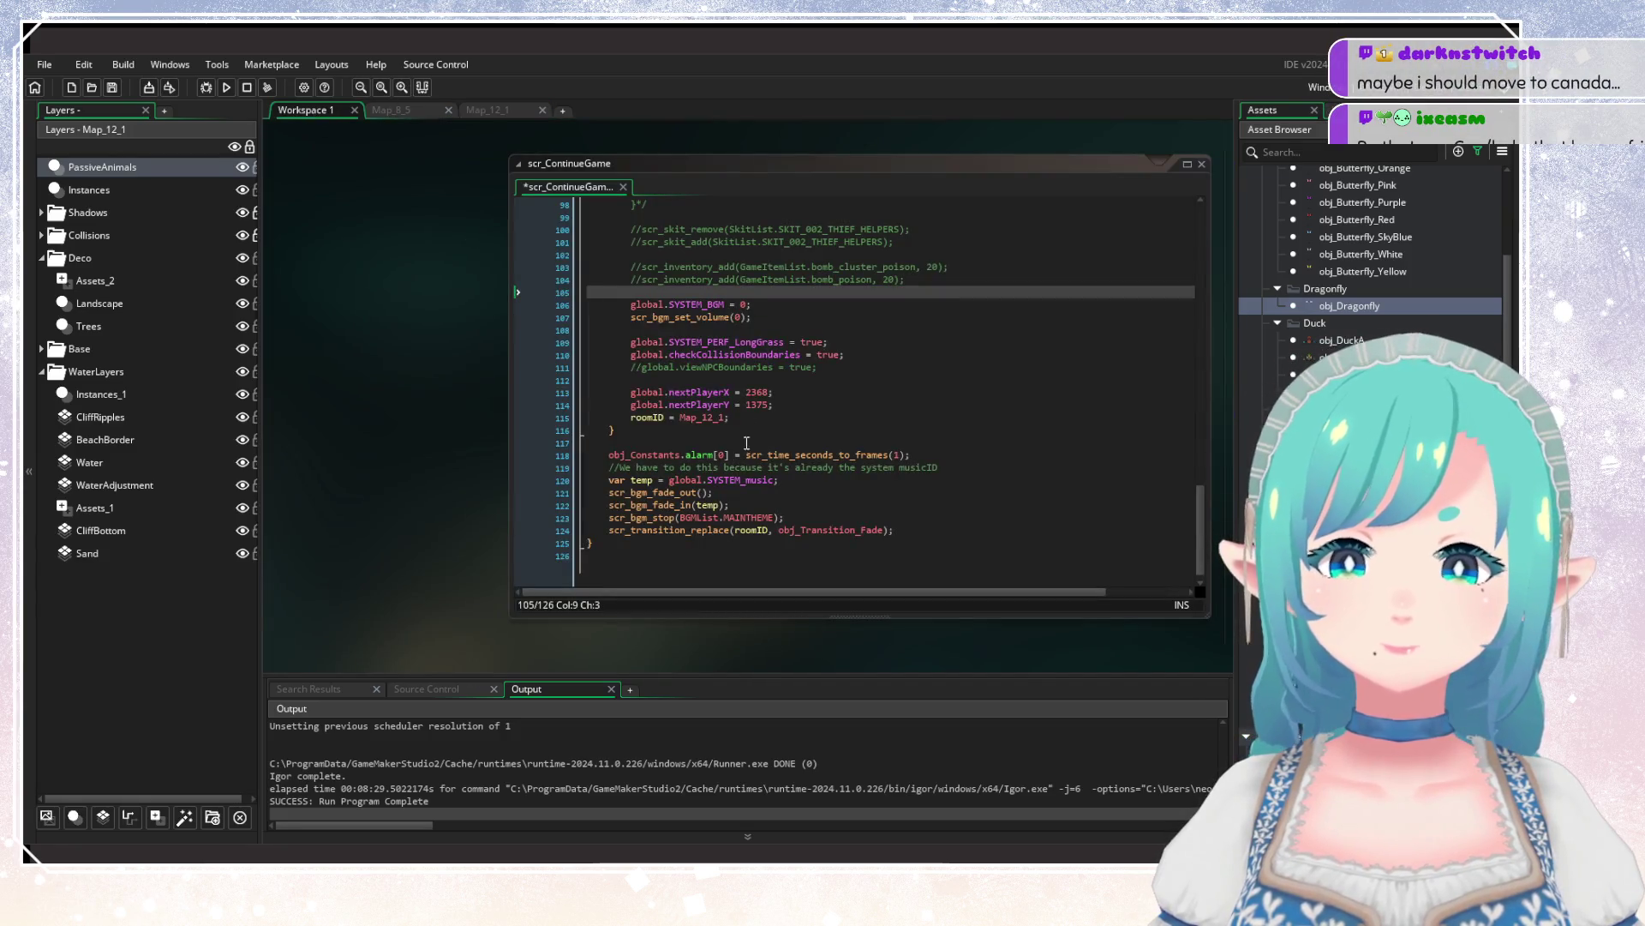
left_click(759, 392)
double_click(760, 392)
type("520")
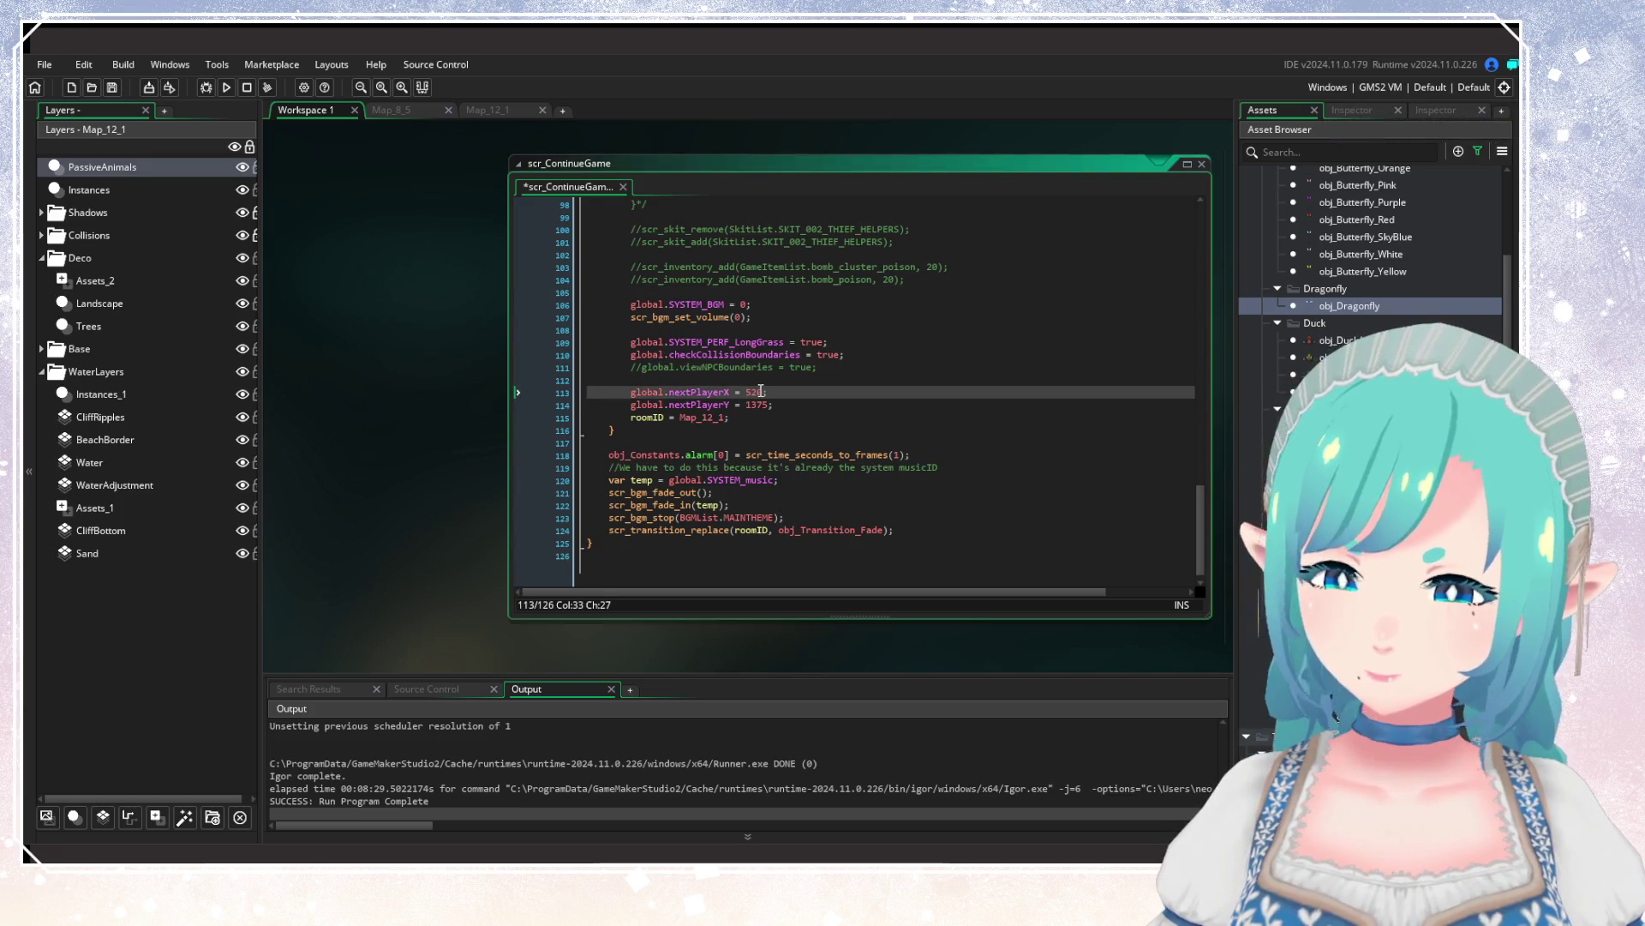
double_click(760, 406)
type("2")
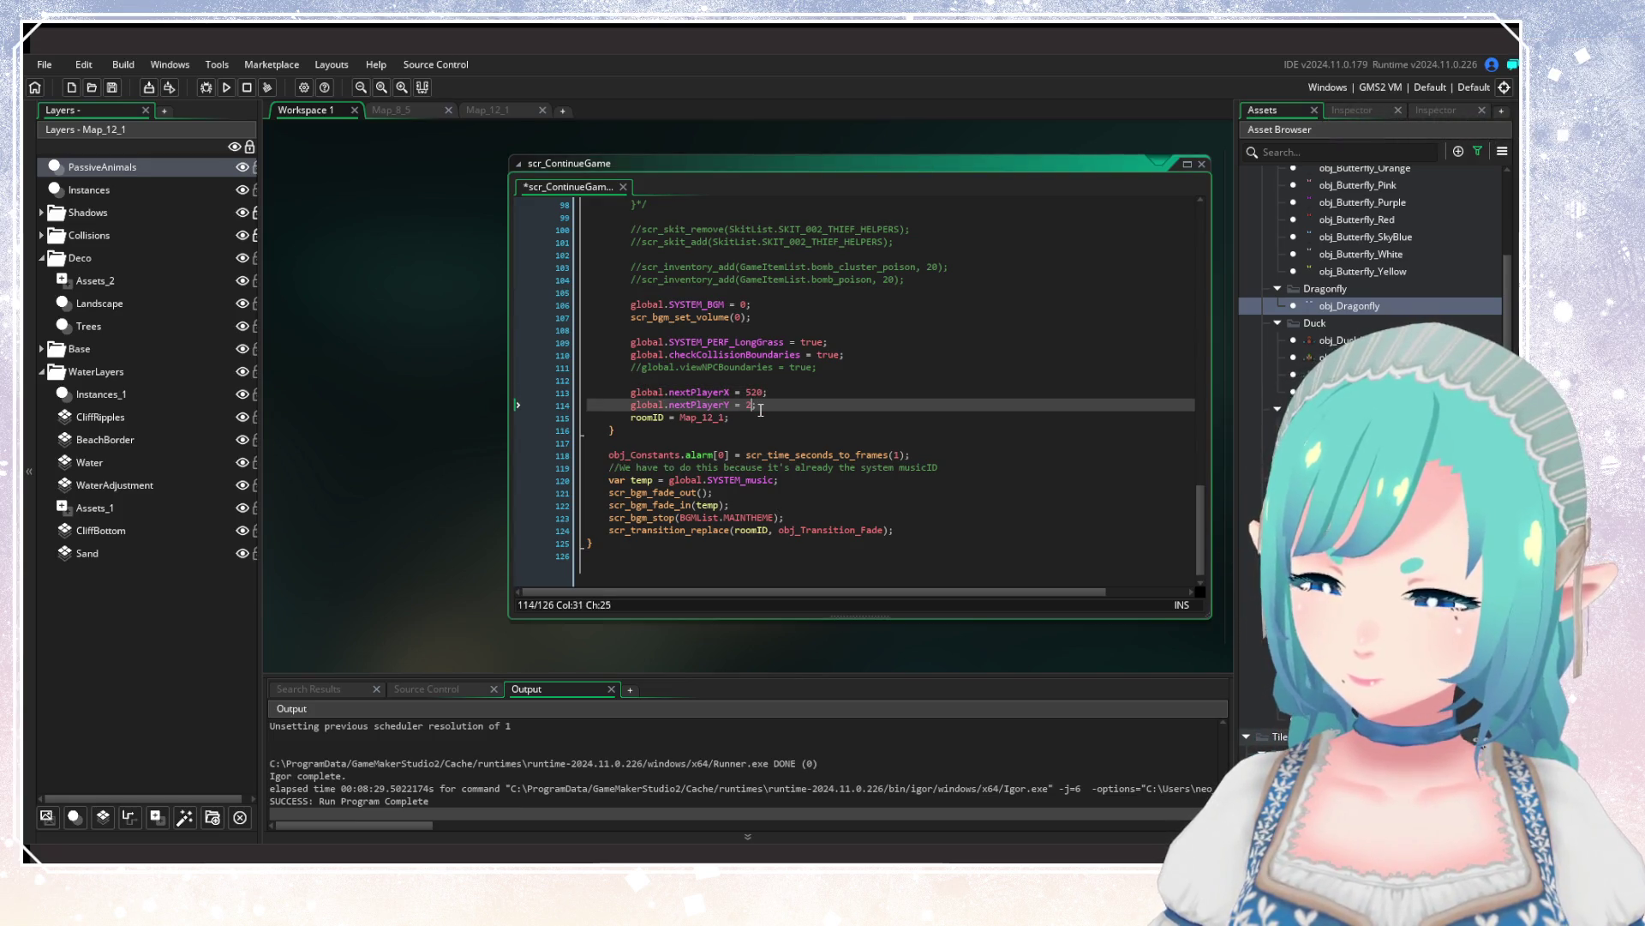
type("796")
left_click(853, 369)
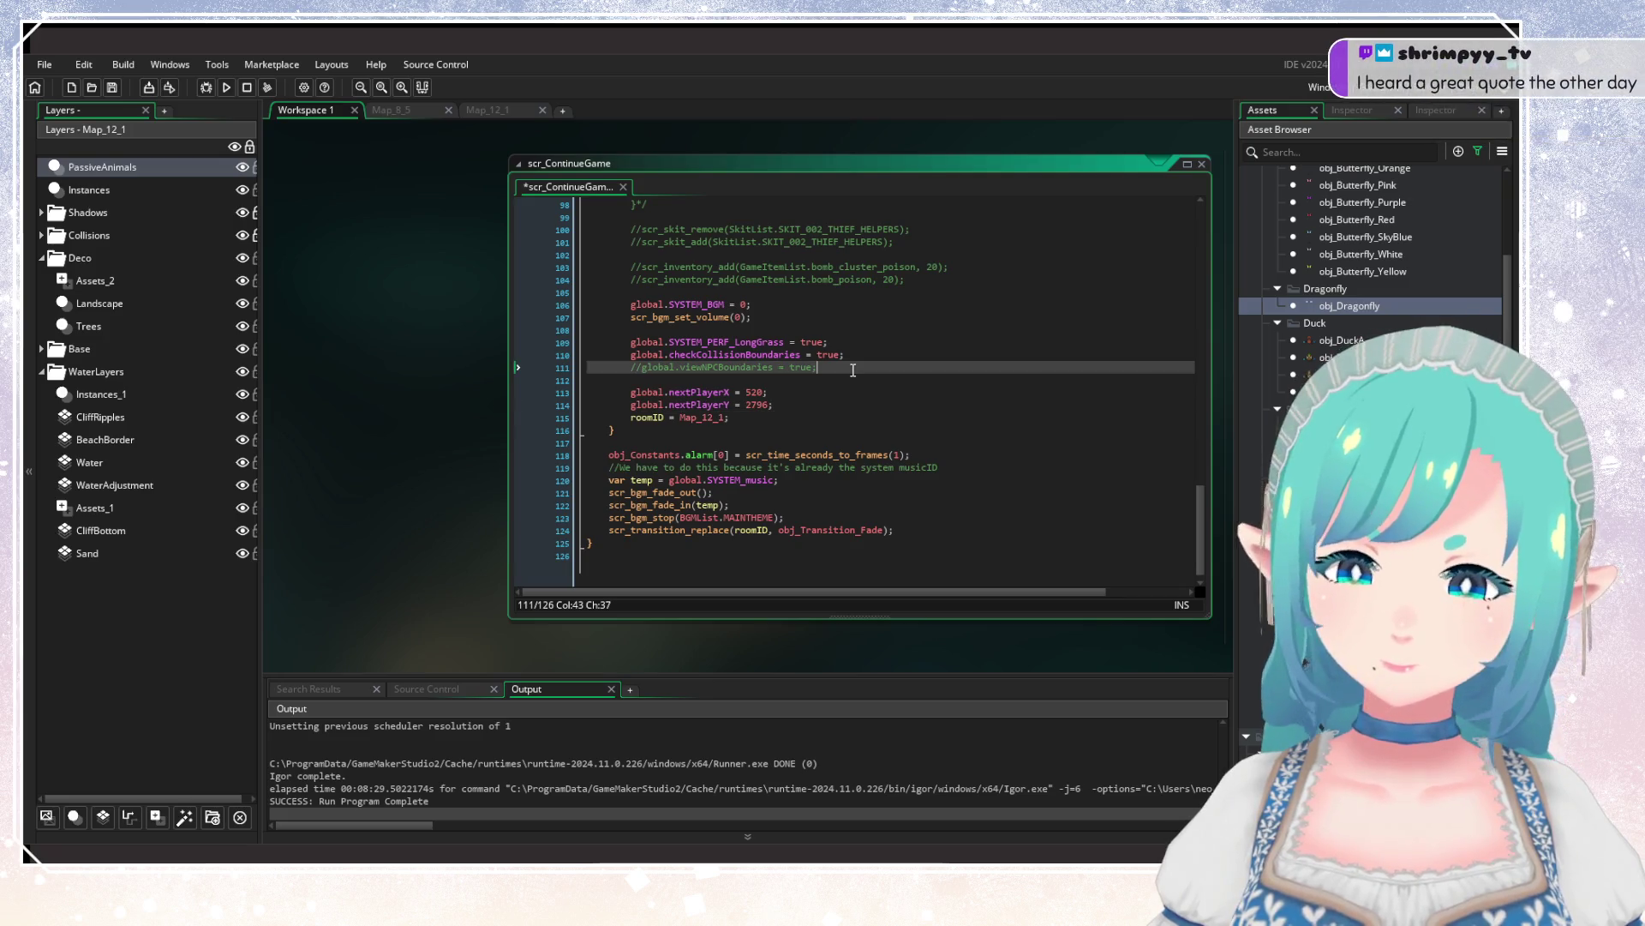
key("ctrl+s")
left_click(486, 109)
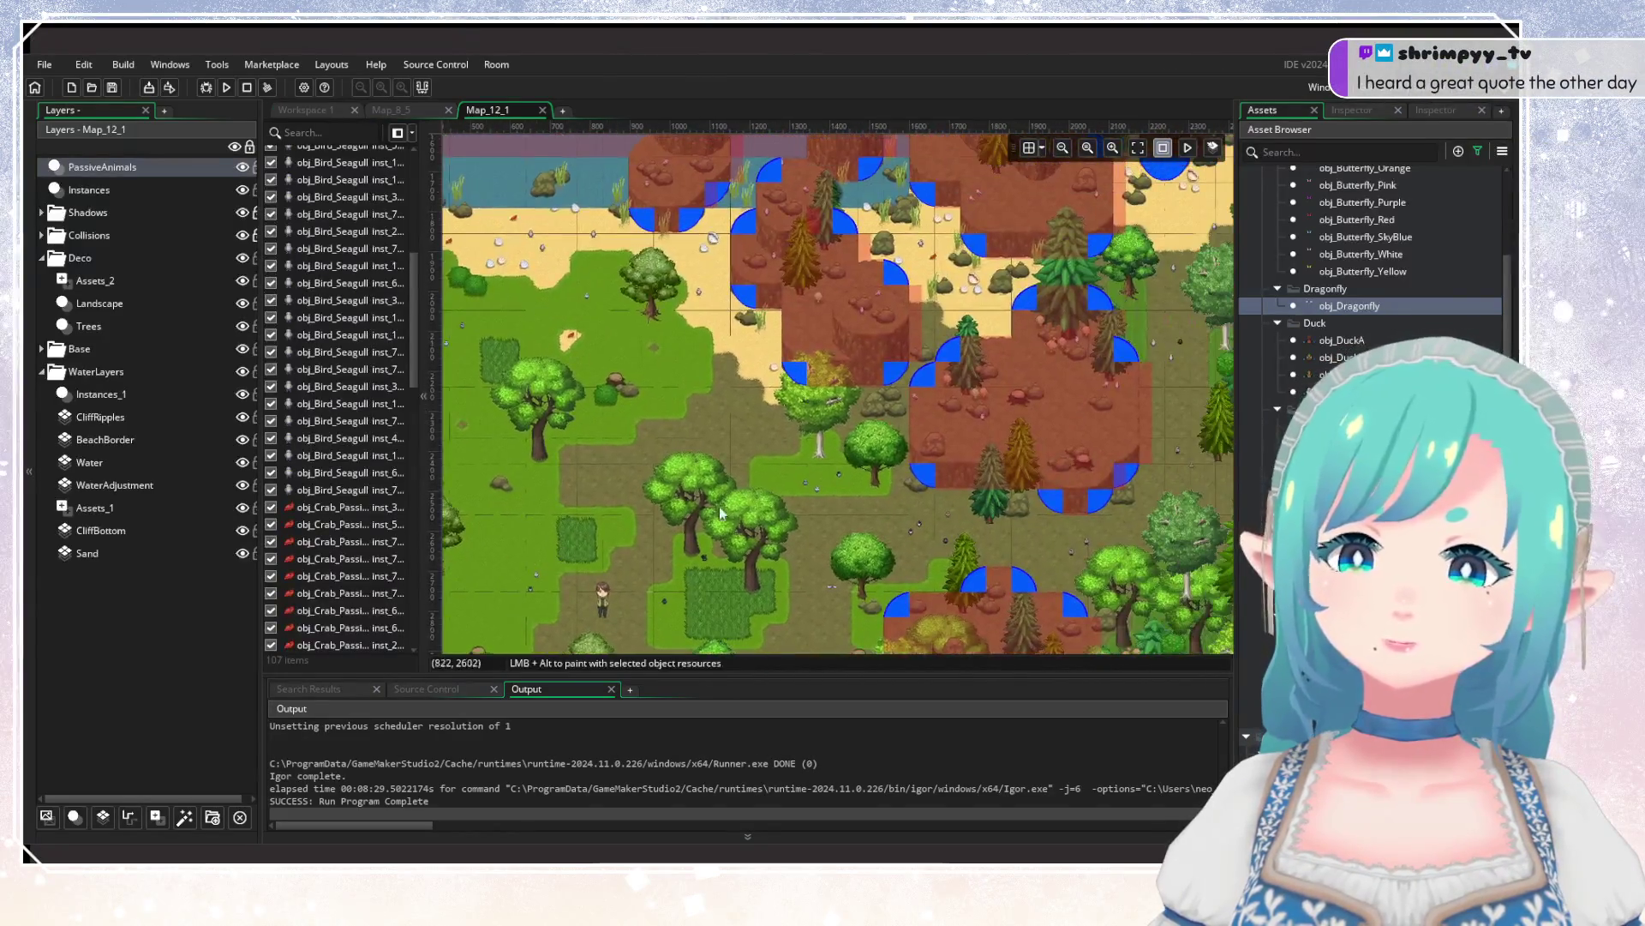
Zoom out of the room view and start building the game with Run.
scroll(720, 512, "down", 3)
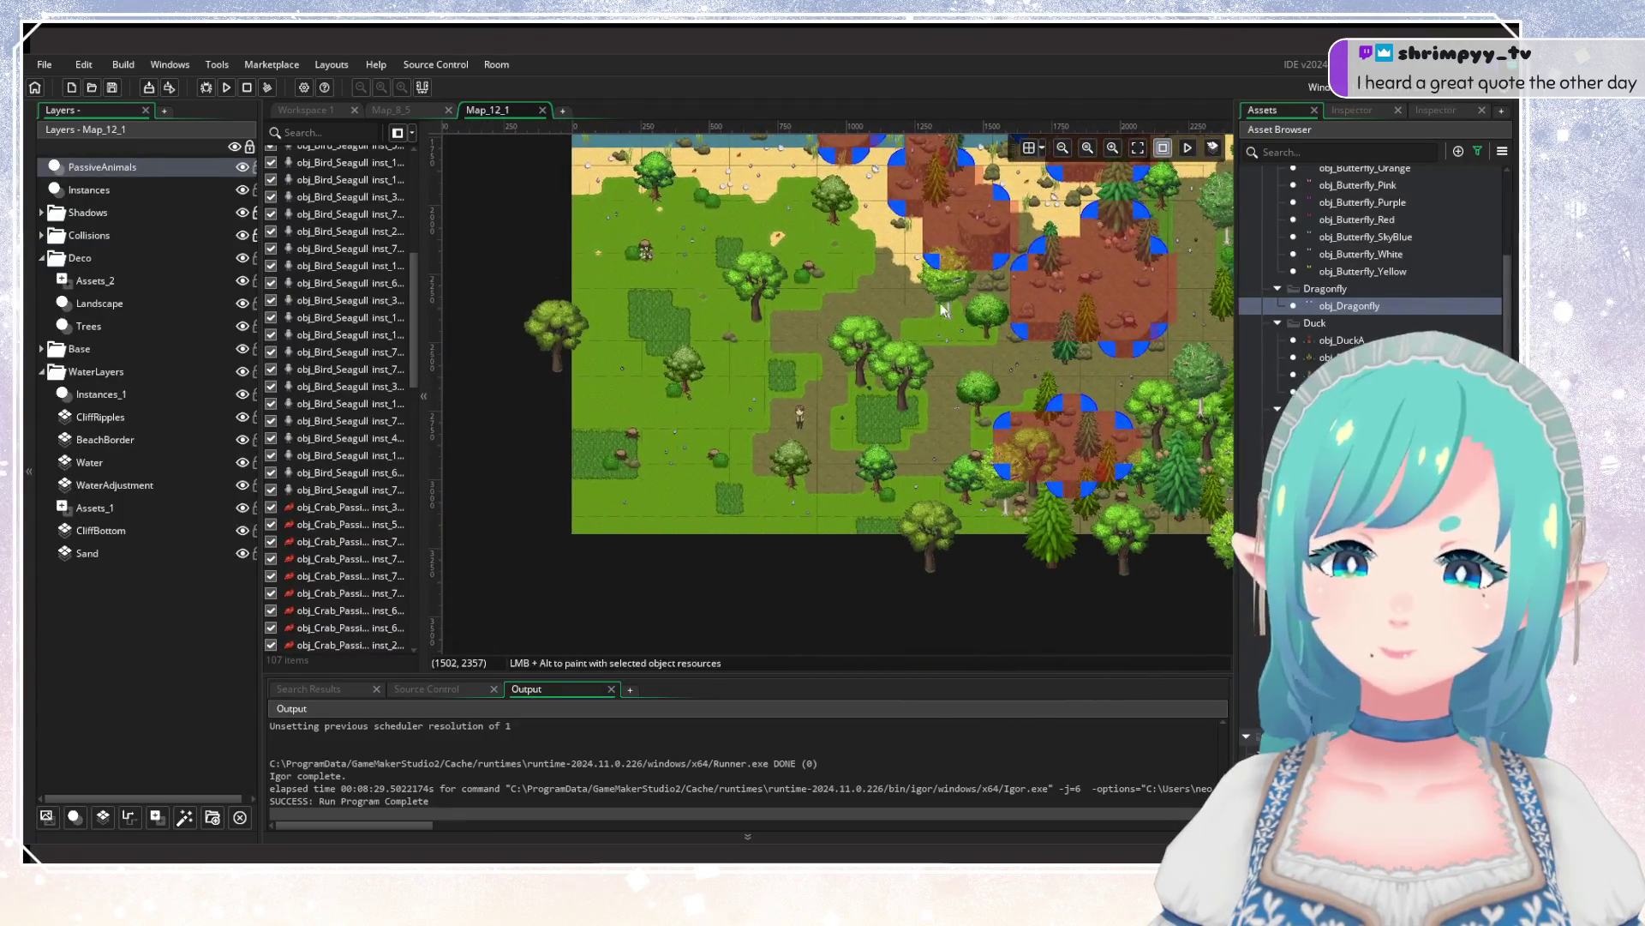
left_click(227, 87)
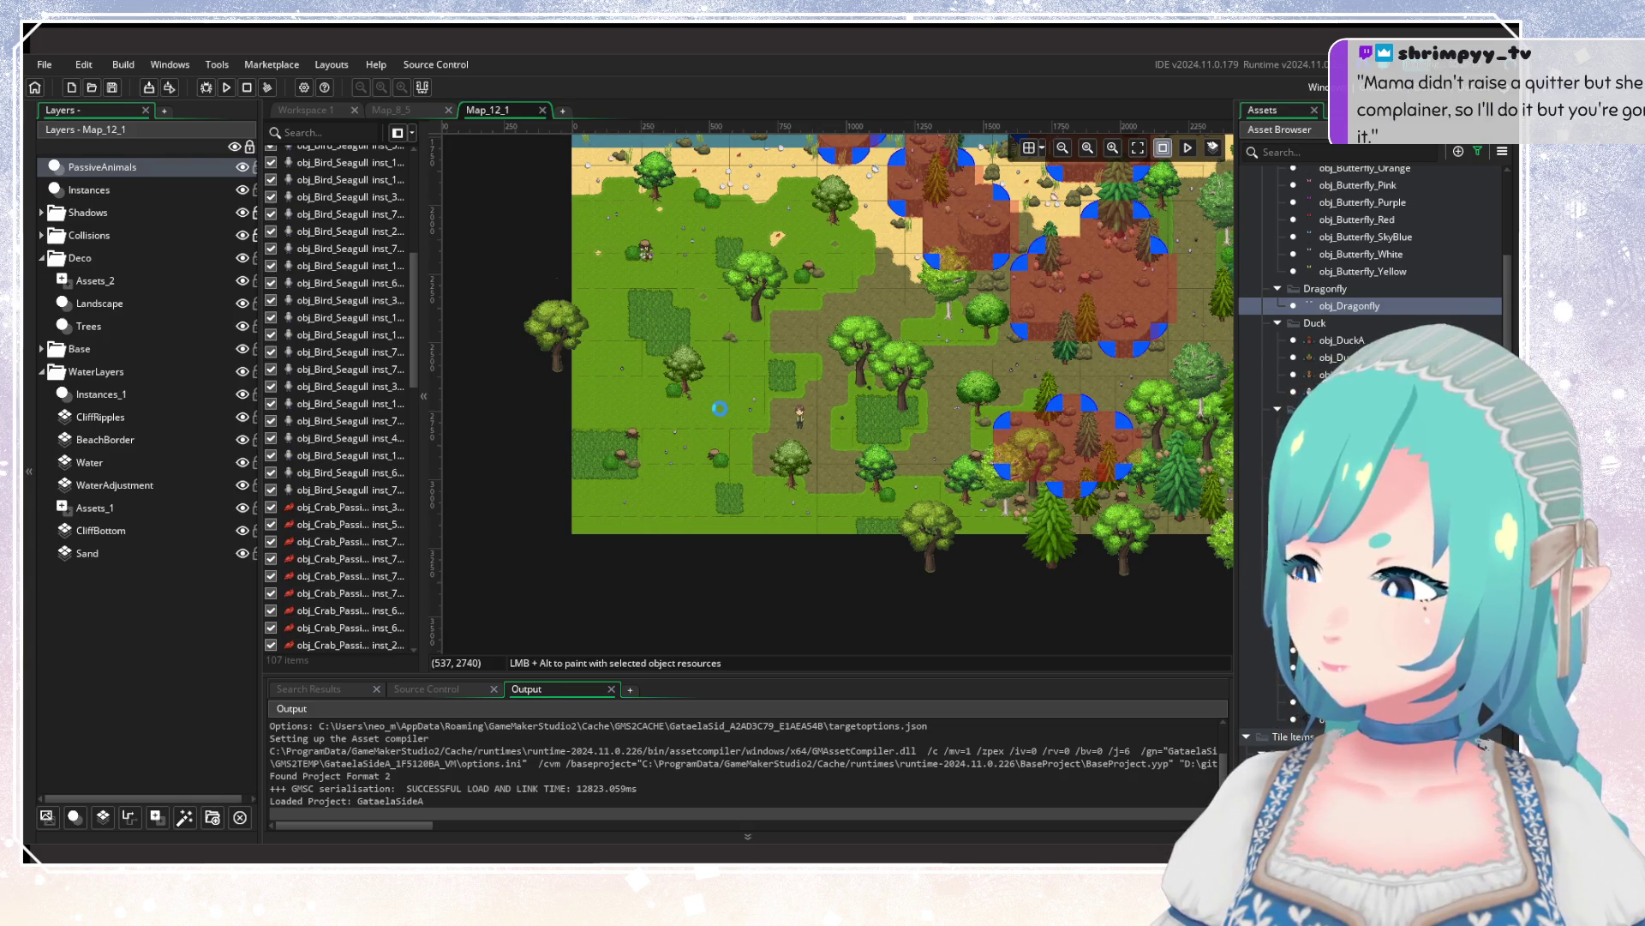
Rerun the build with F5 so the game opens on its title screen.
key("F5")
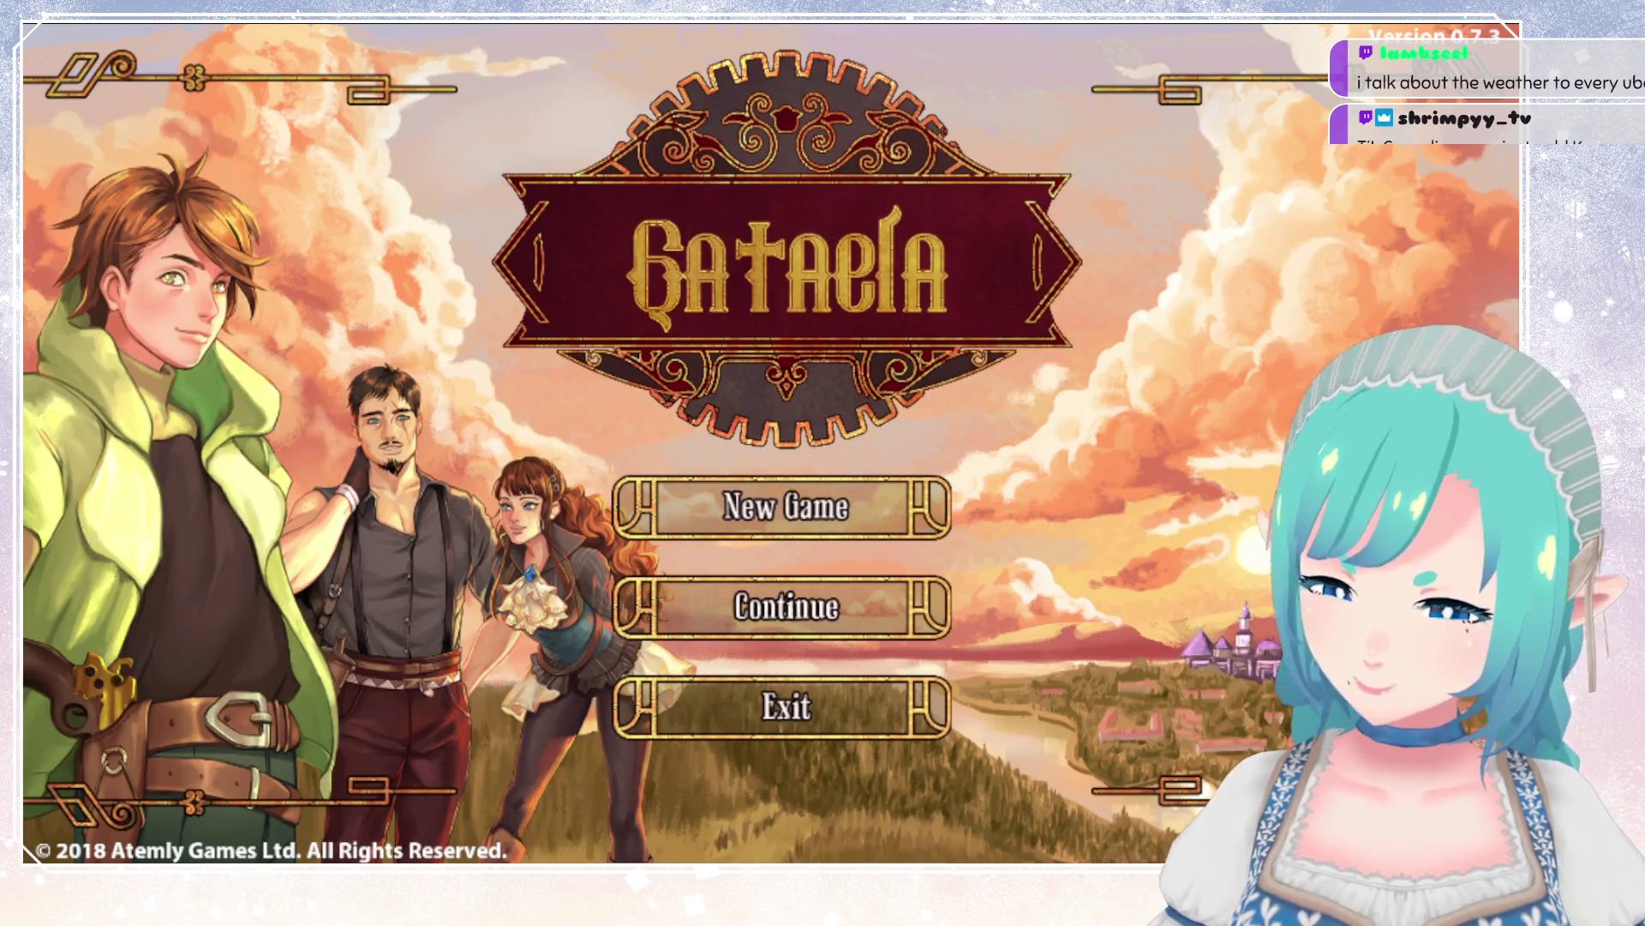
Choose Continue and load the save in slot 1, Wiska Forest N.
key("Return")
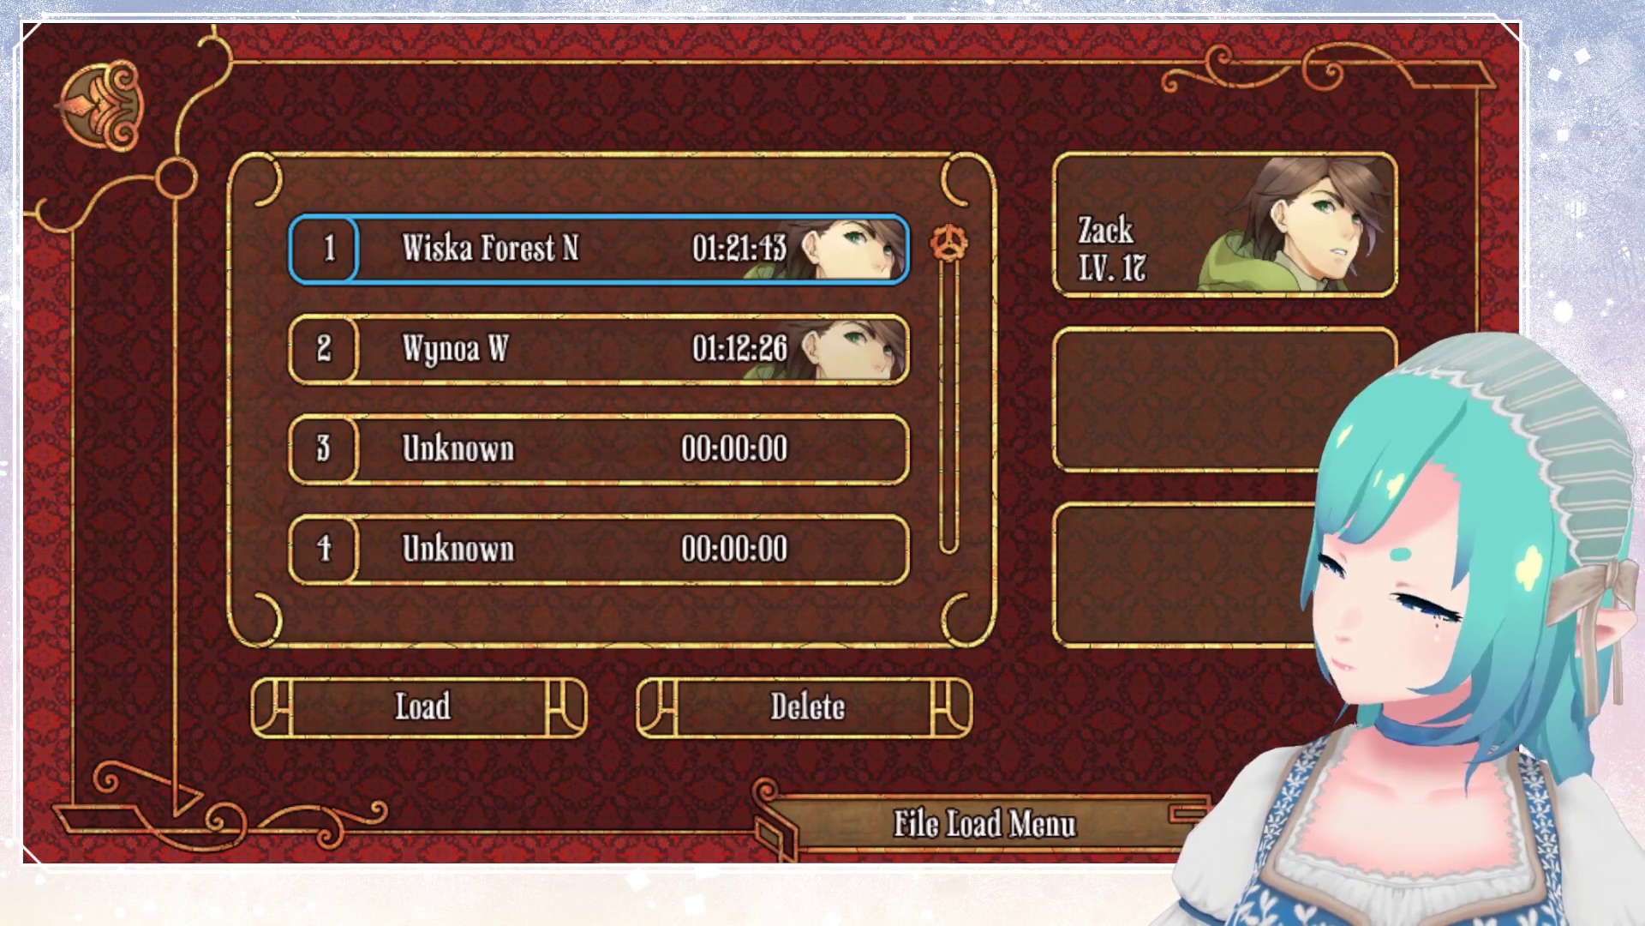
key("Return")
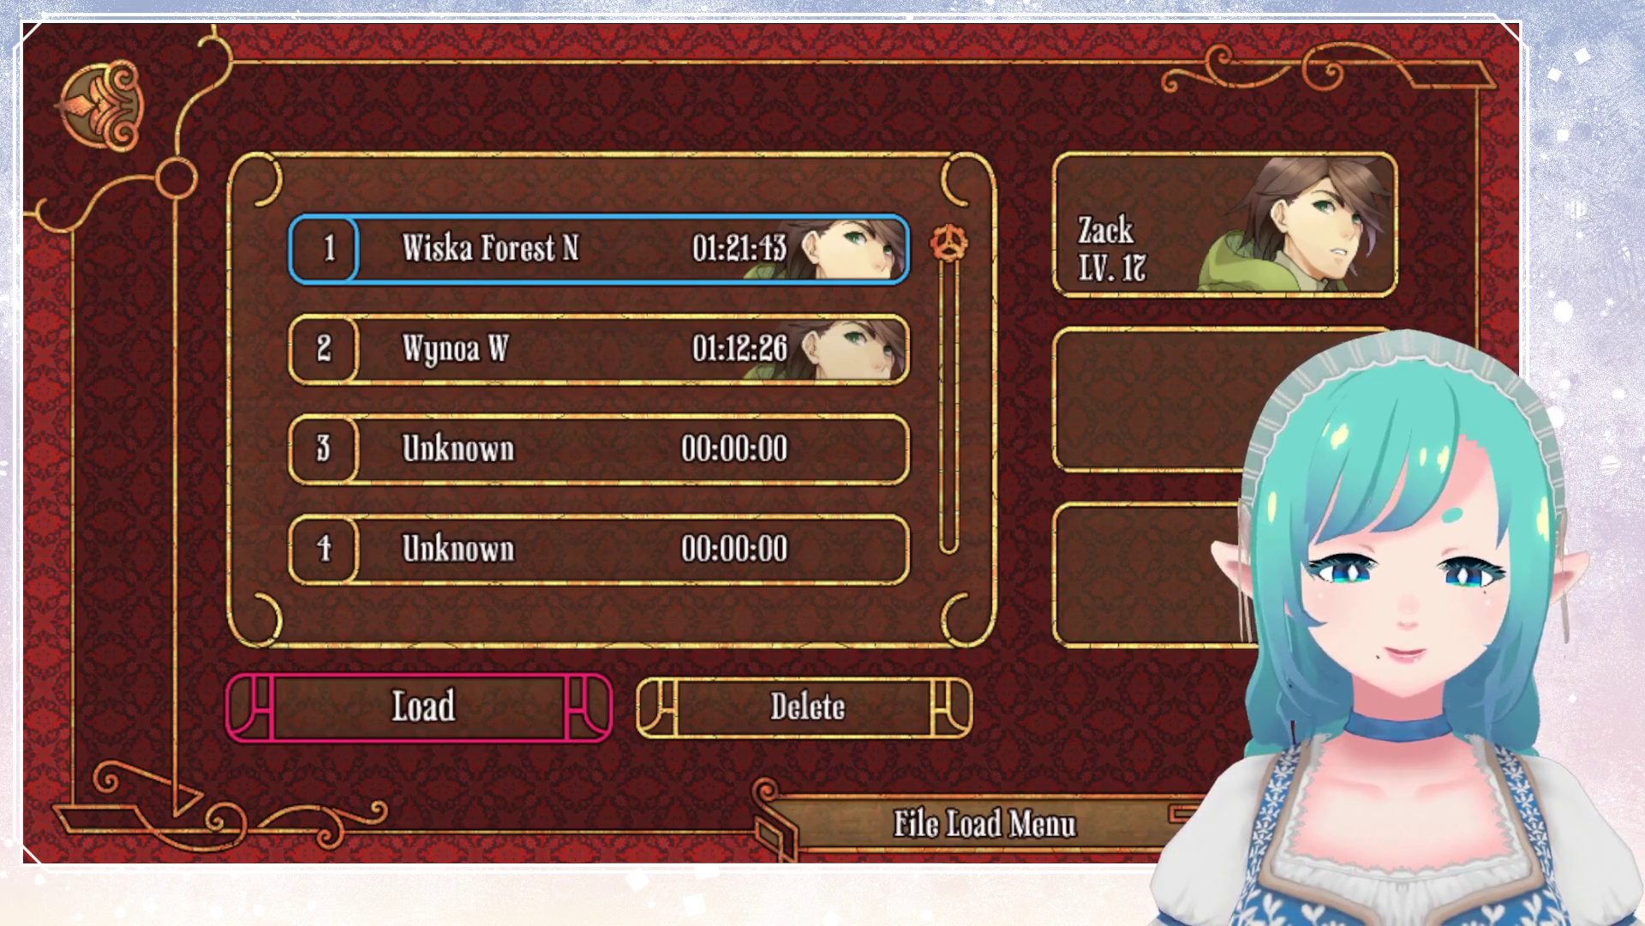
key("Return")
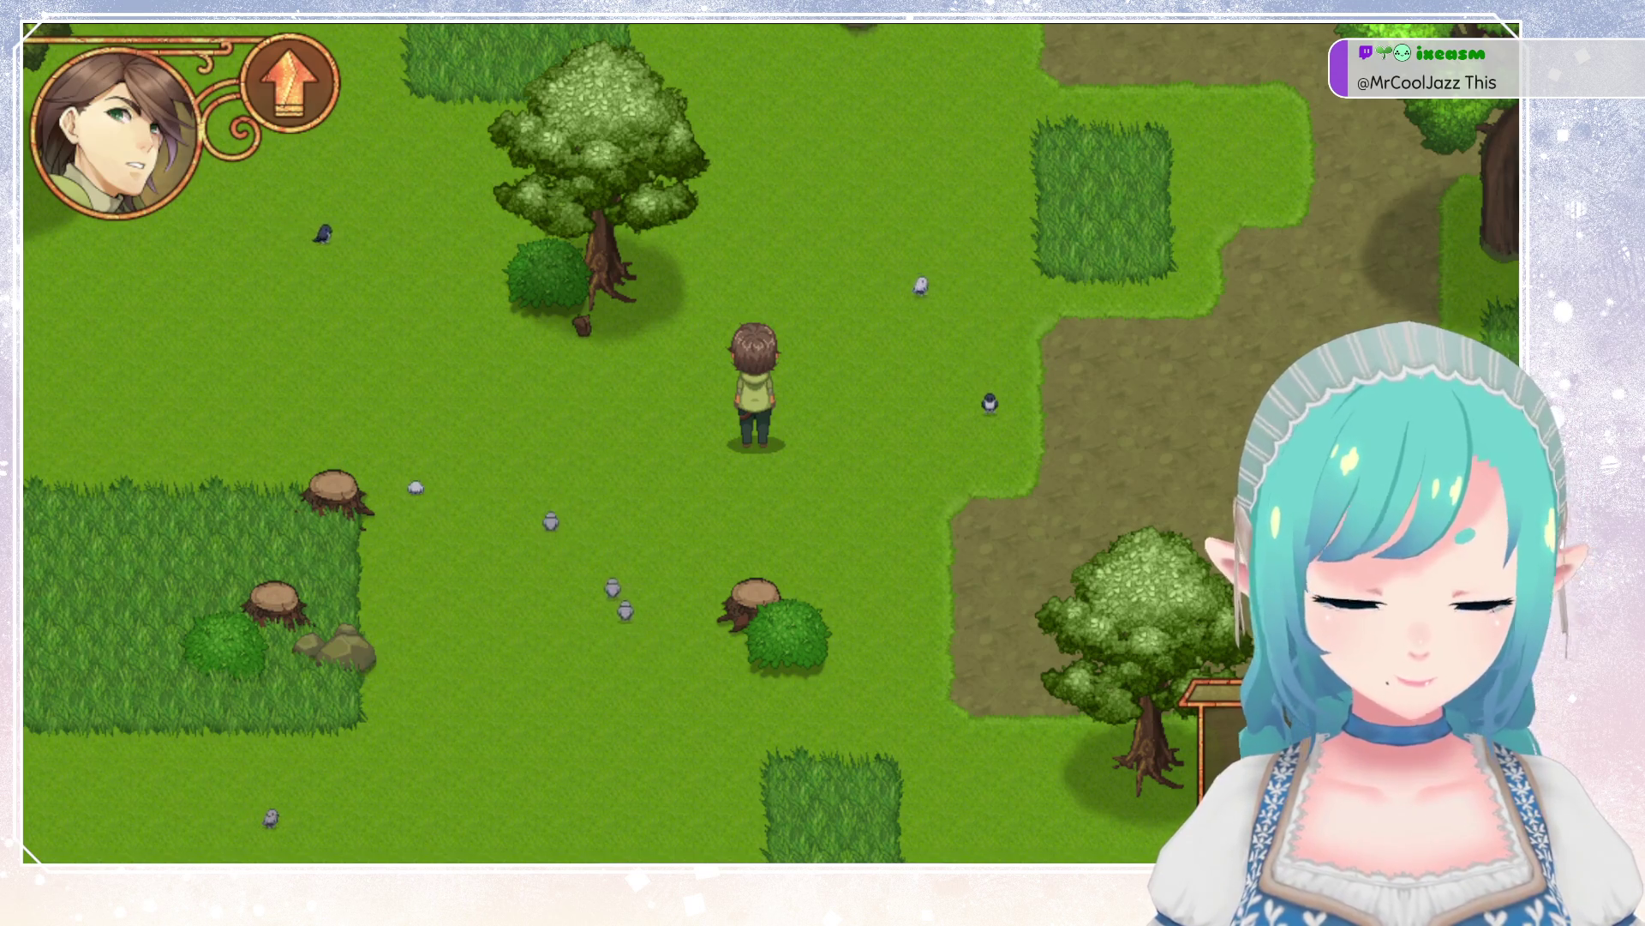
Walk the player north through the forest onto the beach by the ocean.
key("Up")
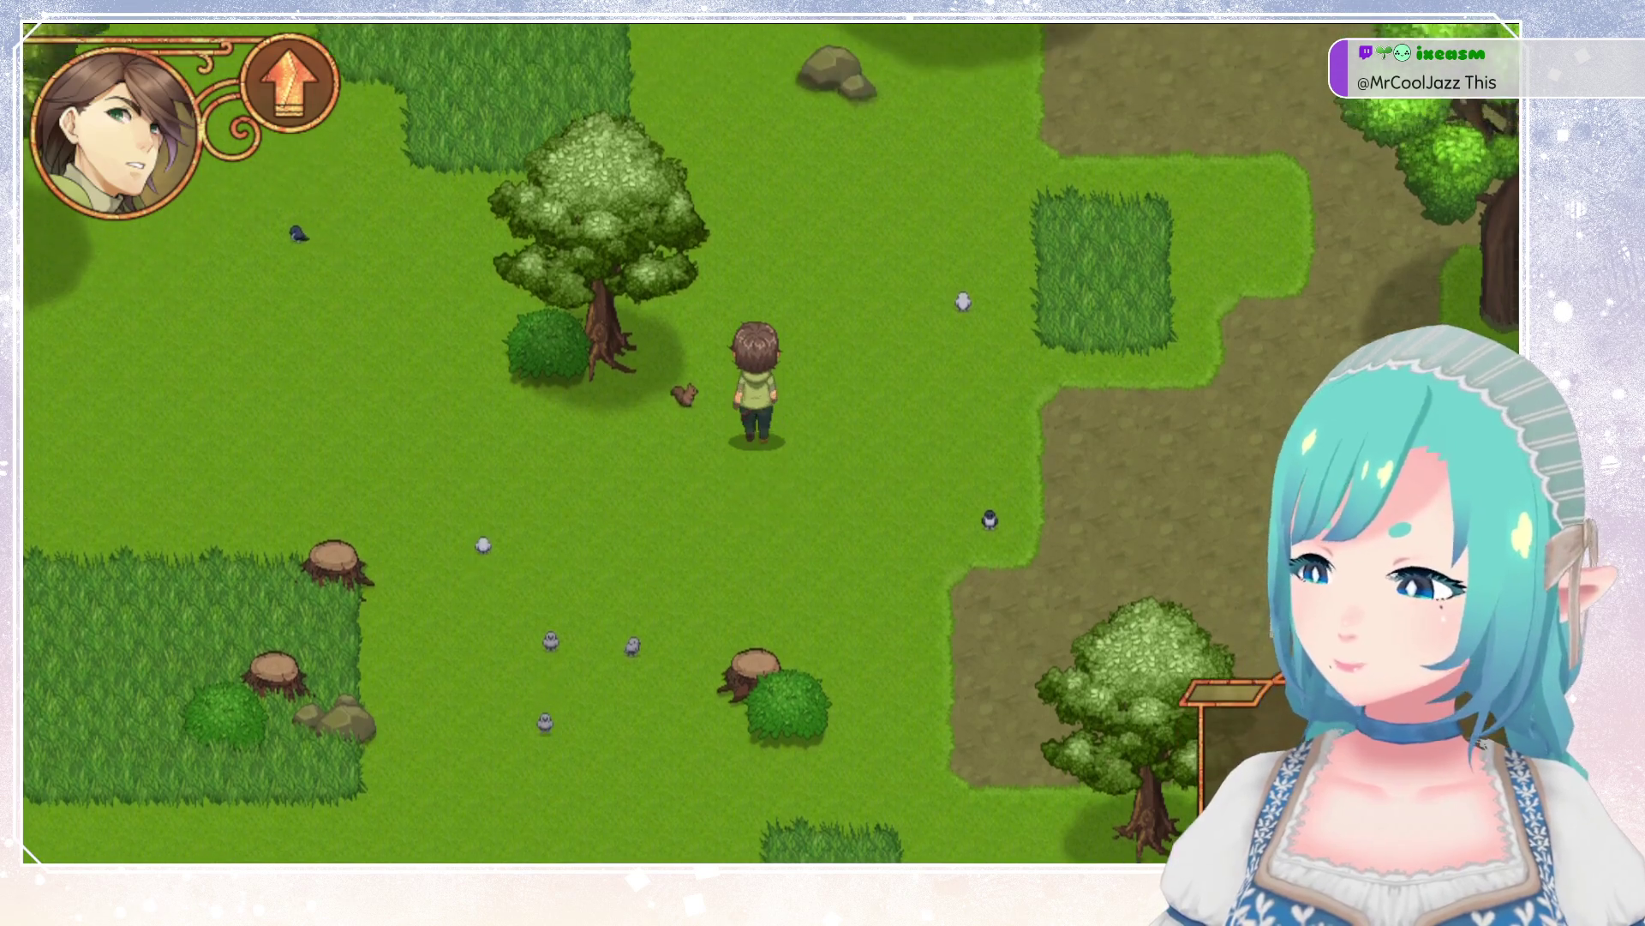
key("Up")
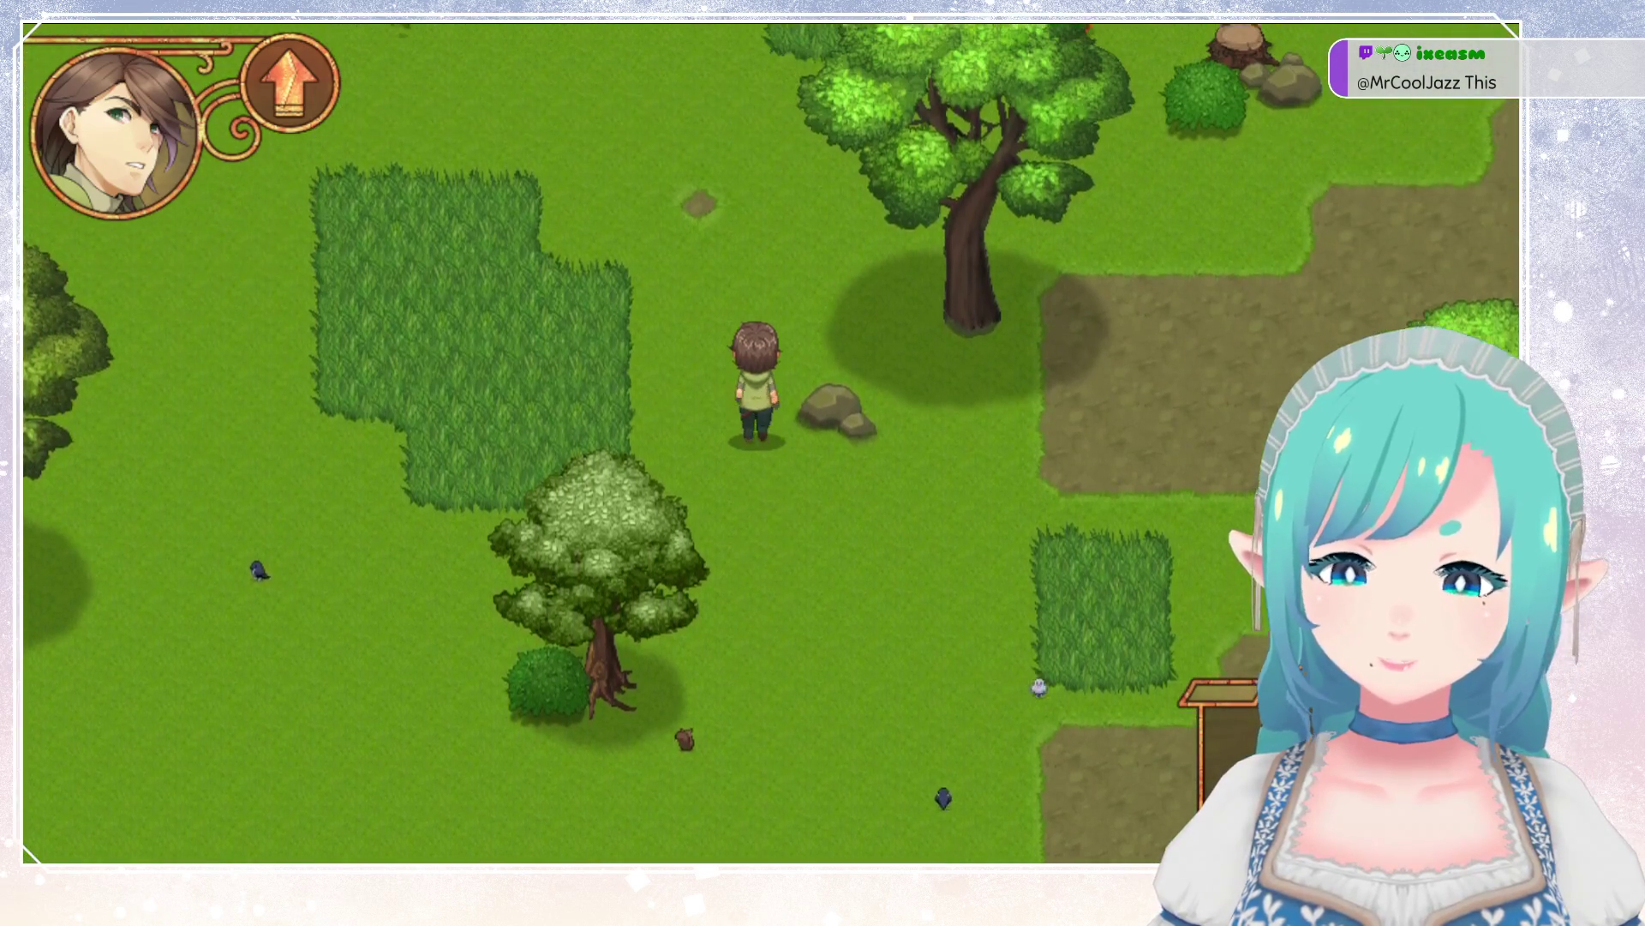
key("Up")
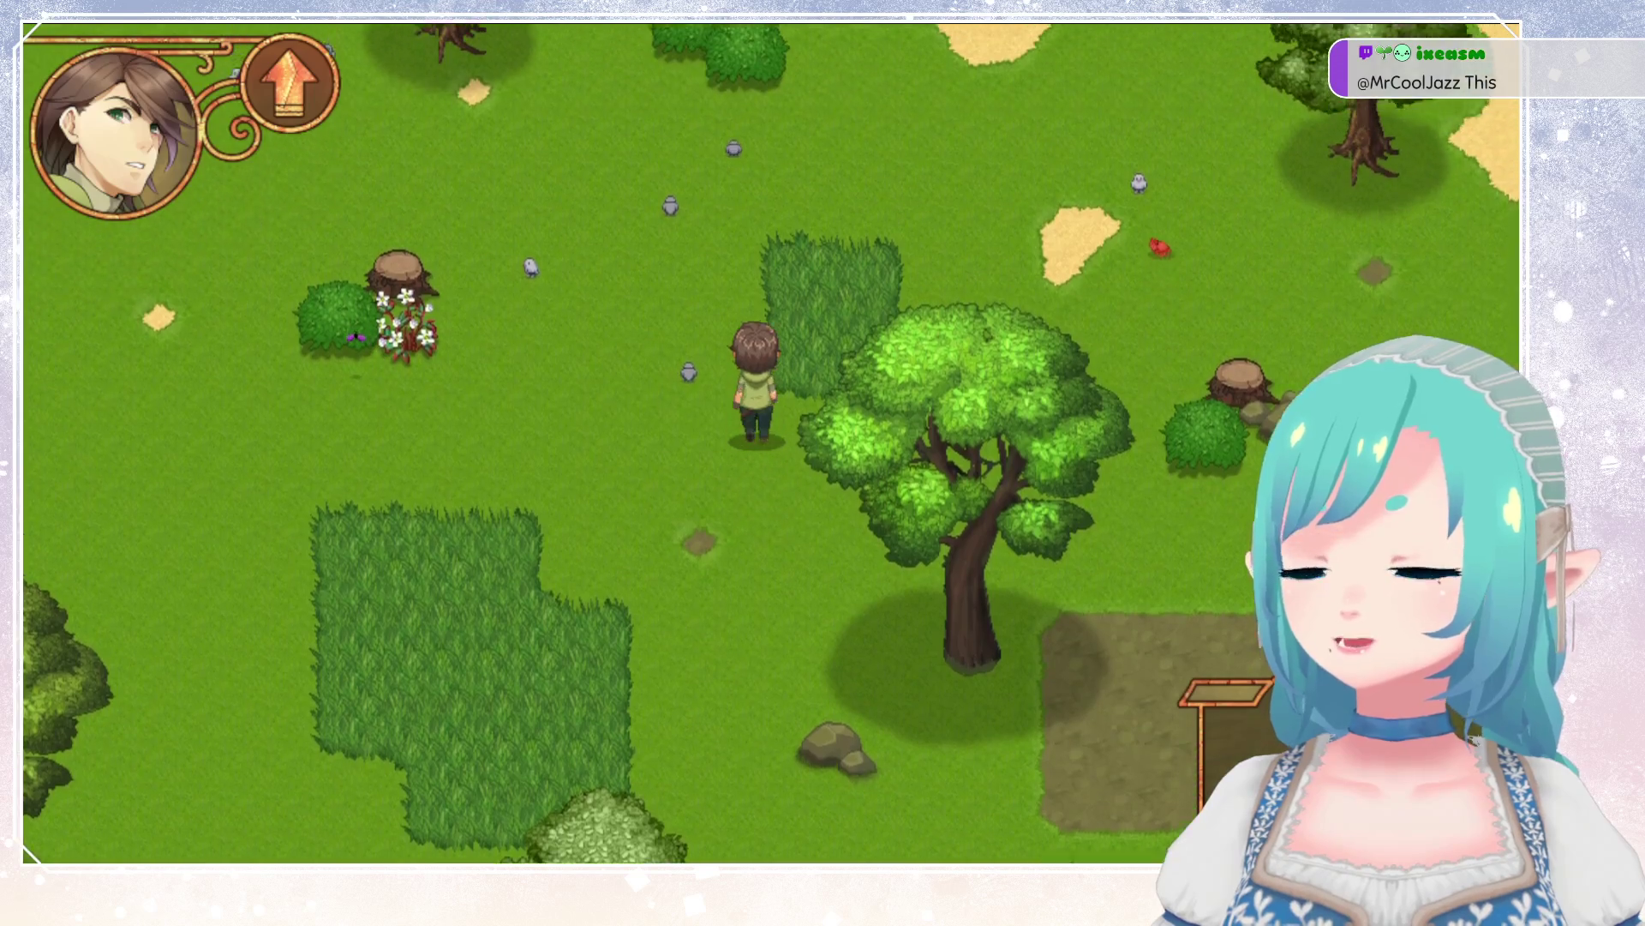
key("Up")
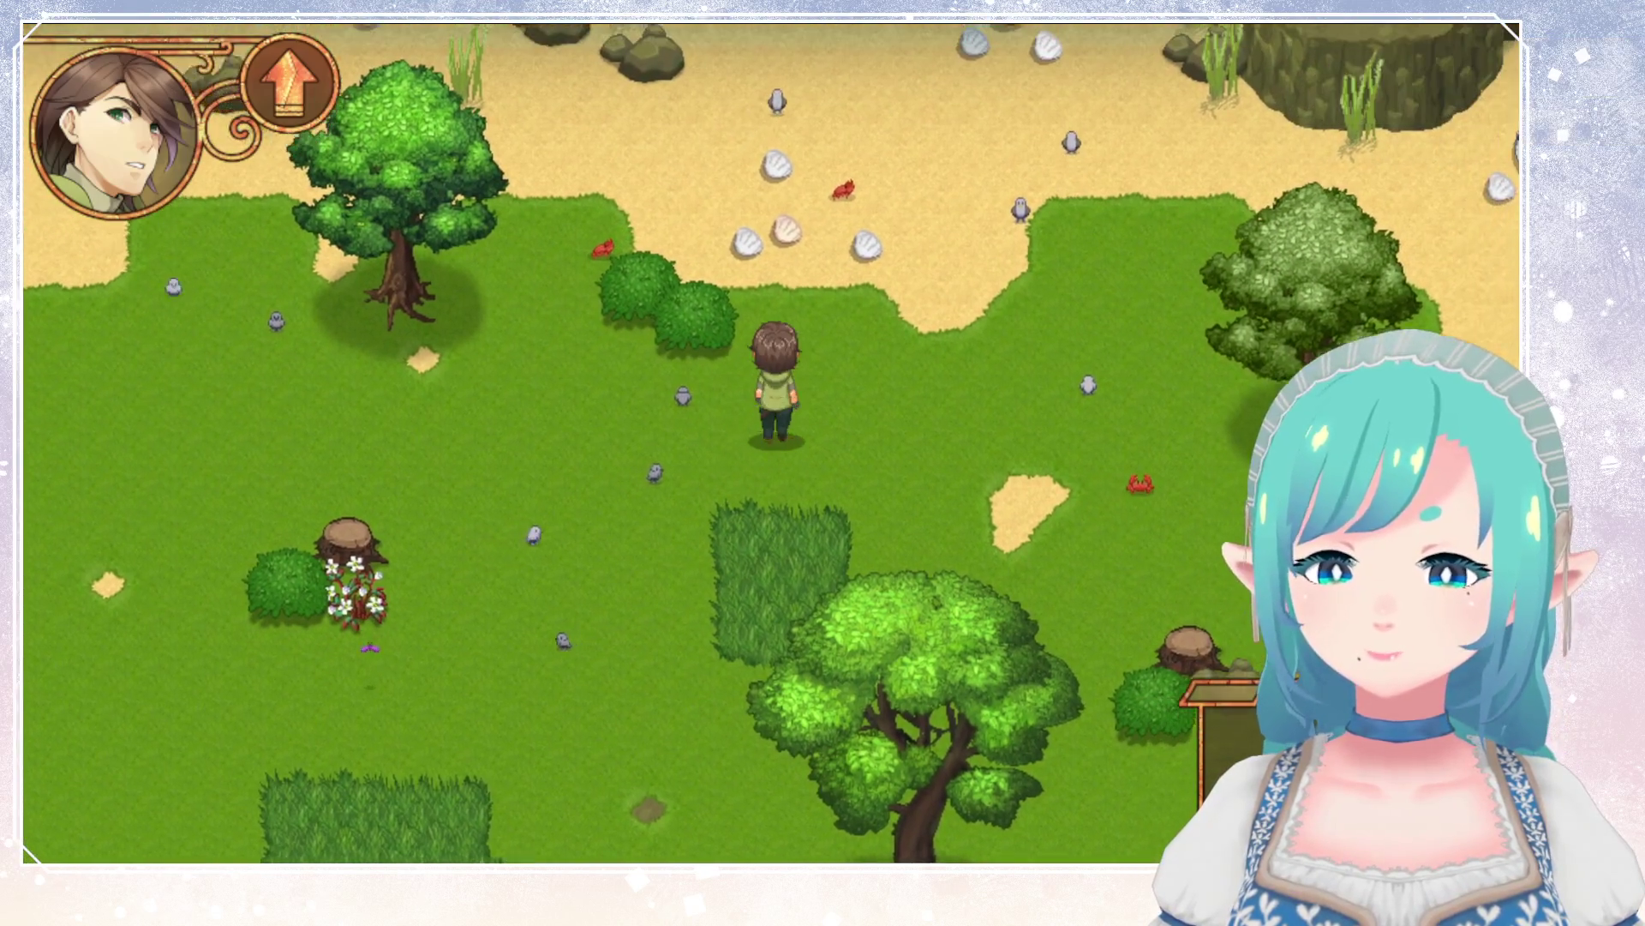
Walk back south and left off the sand onto the grass.
key("Down")
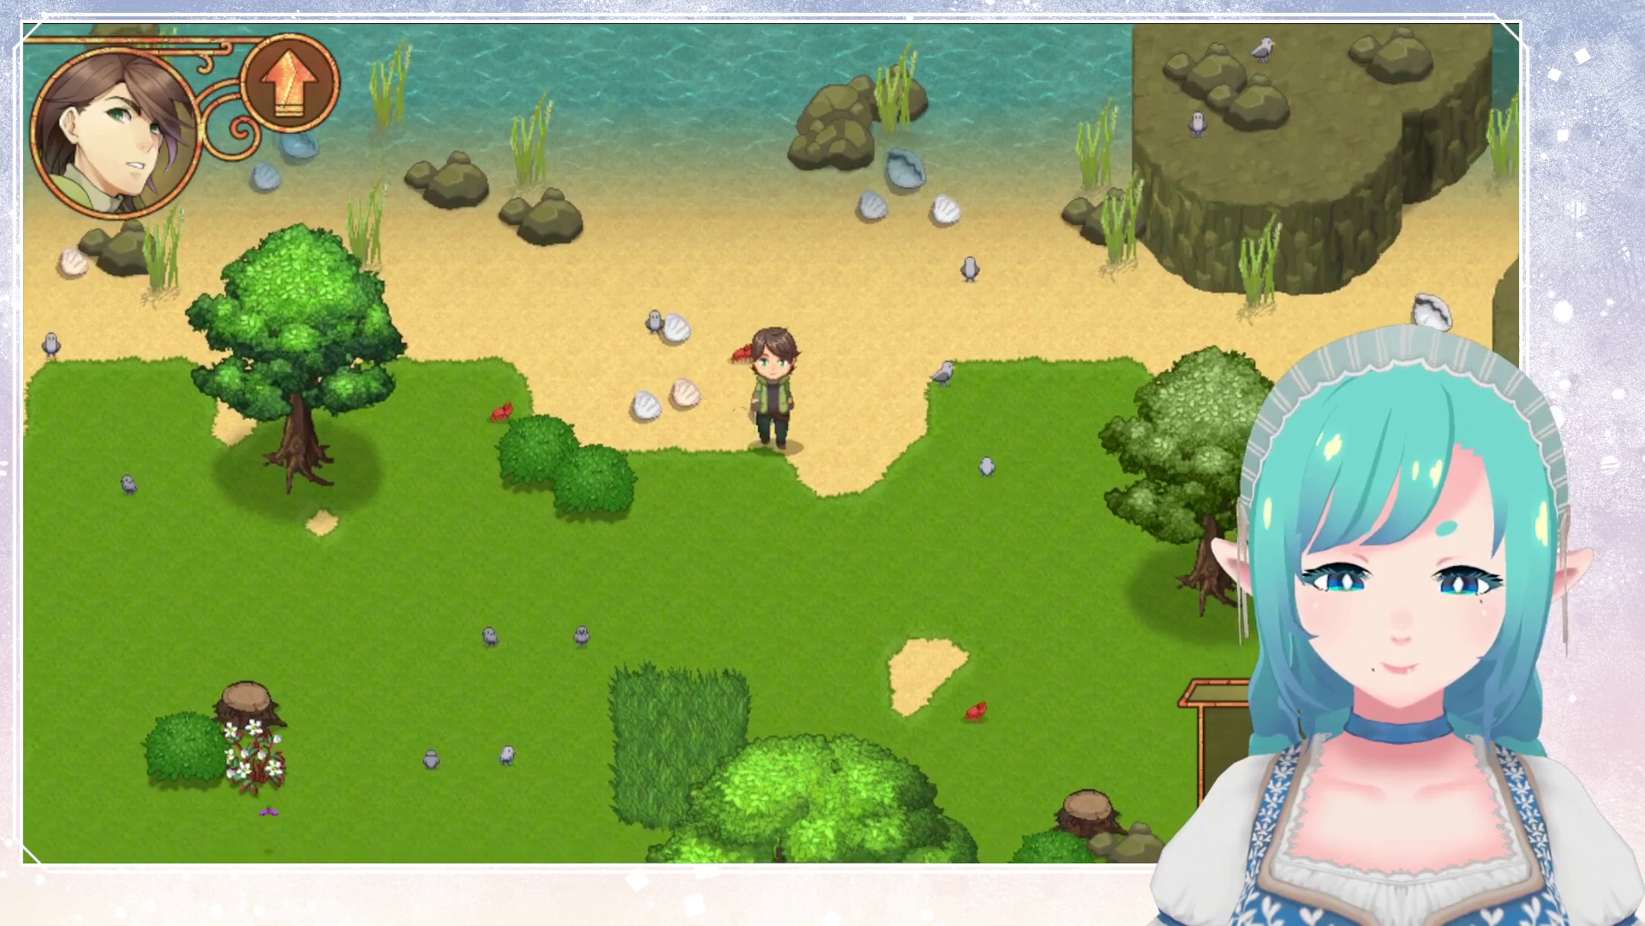
key("Left")
key("Left")
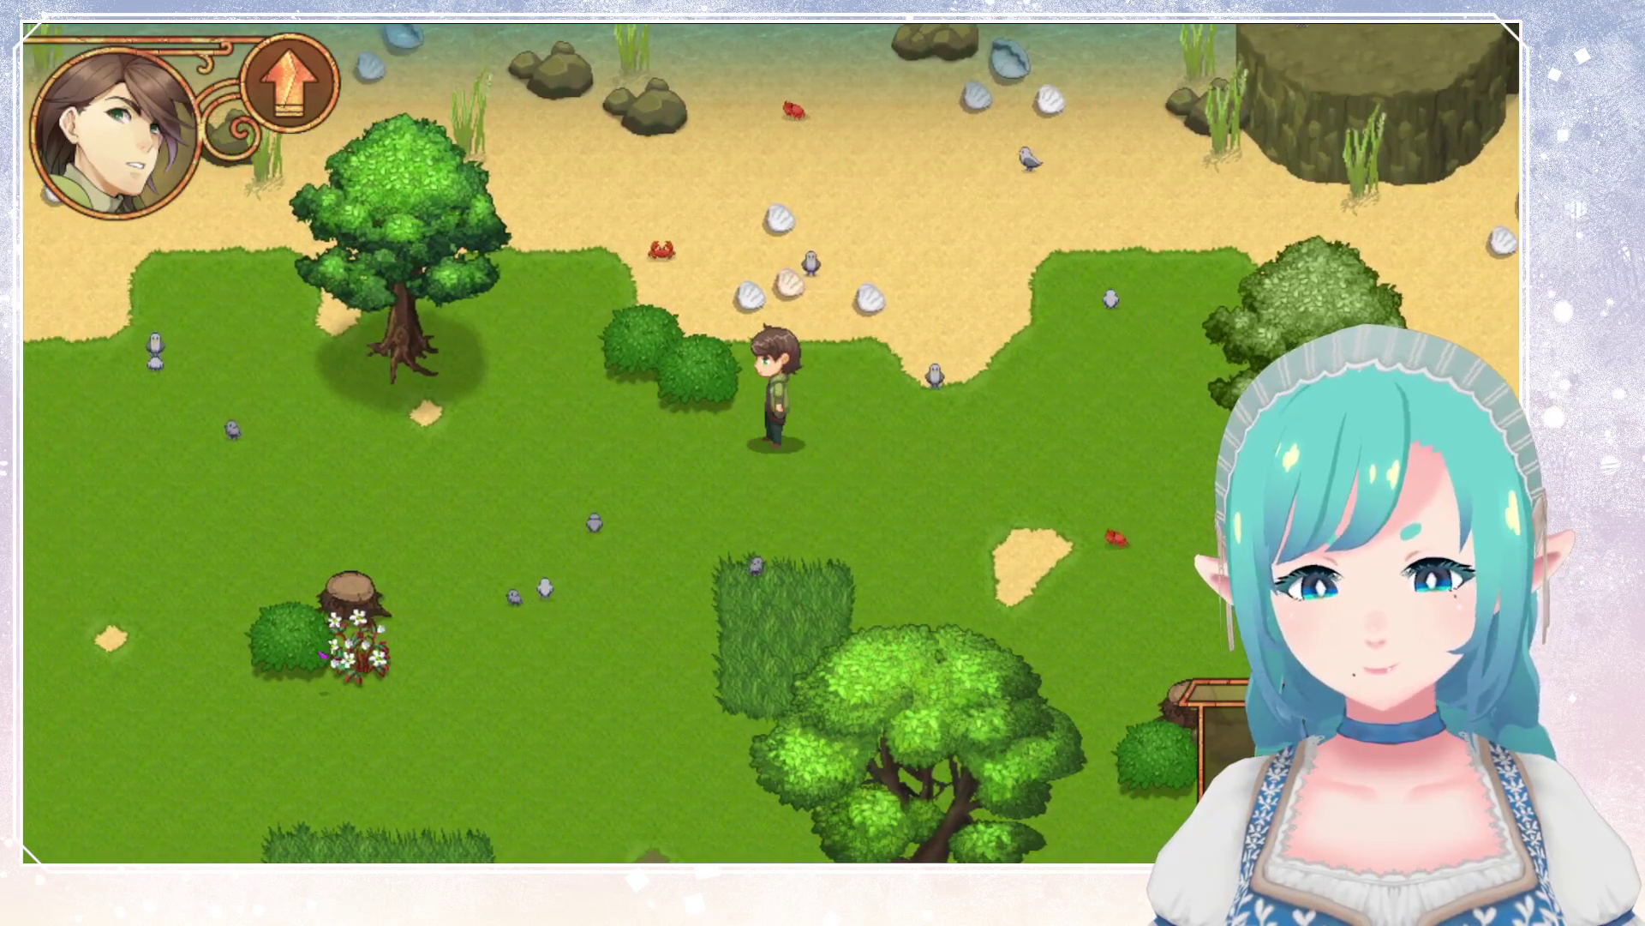
key("Down")
key("Down")
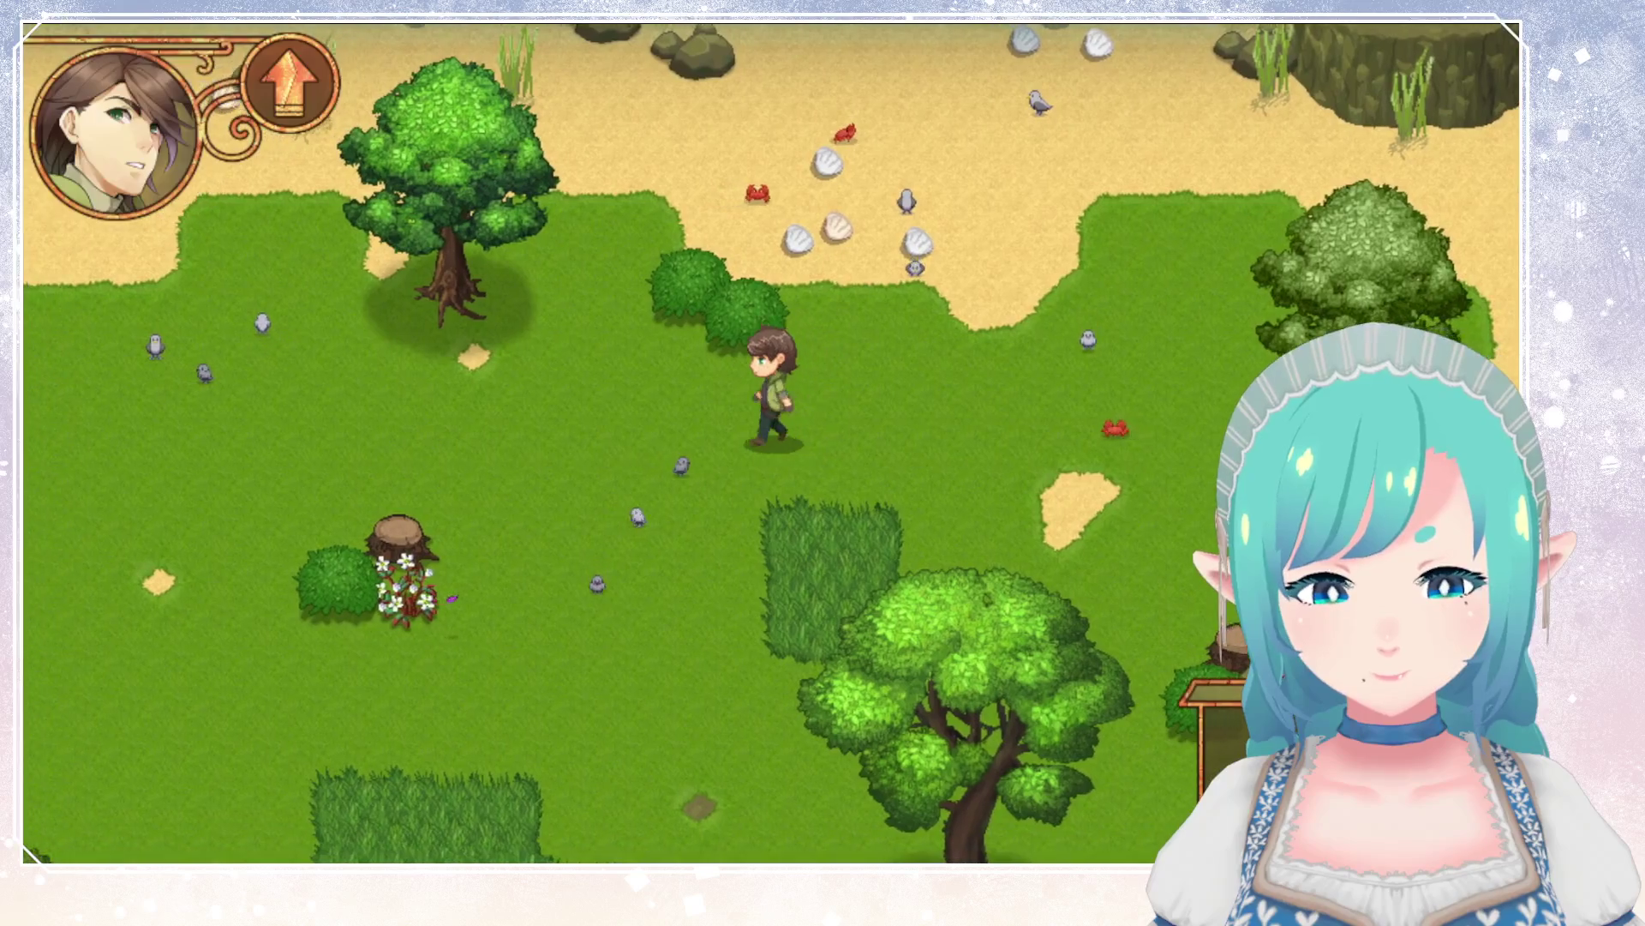
key("Up")
key("Left")
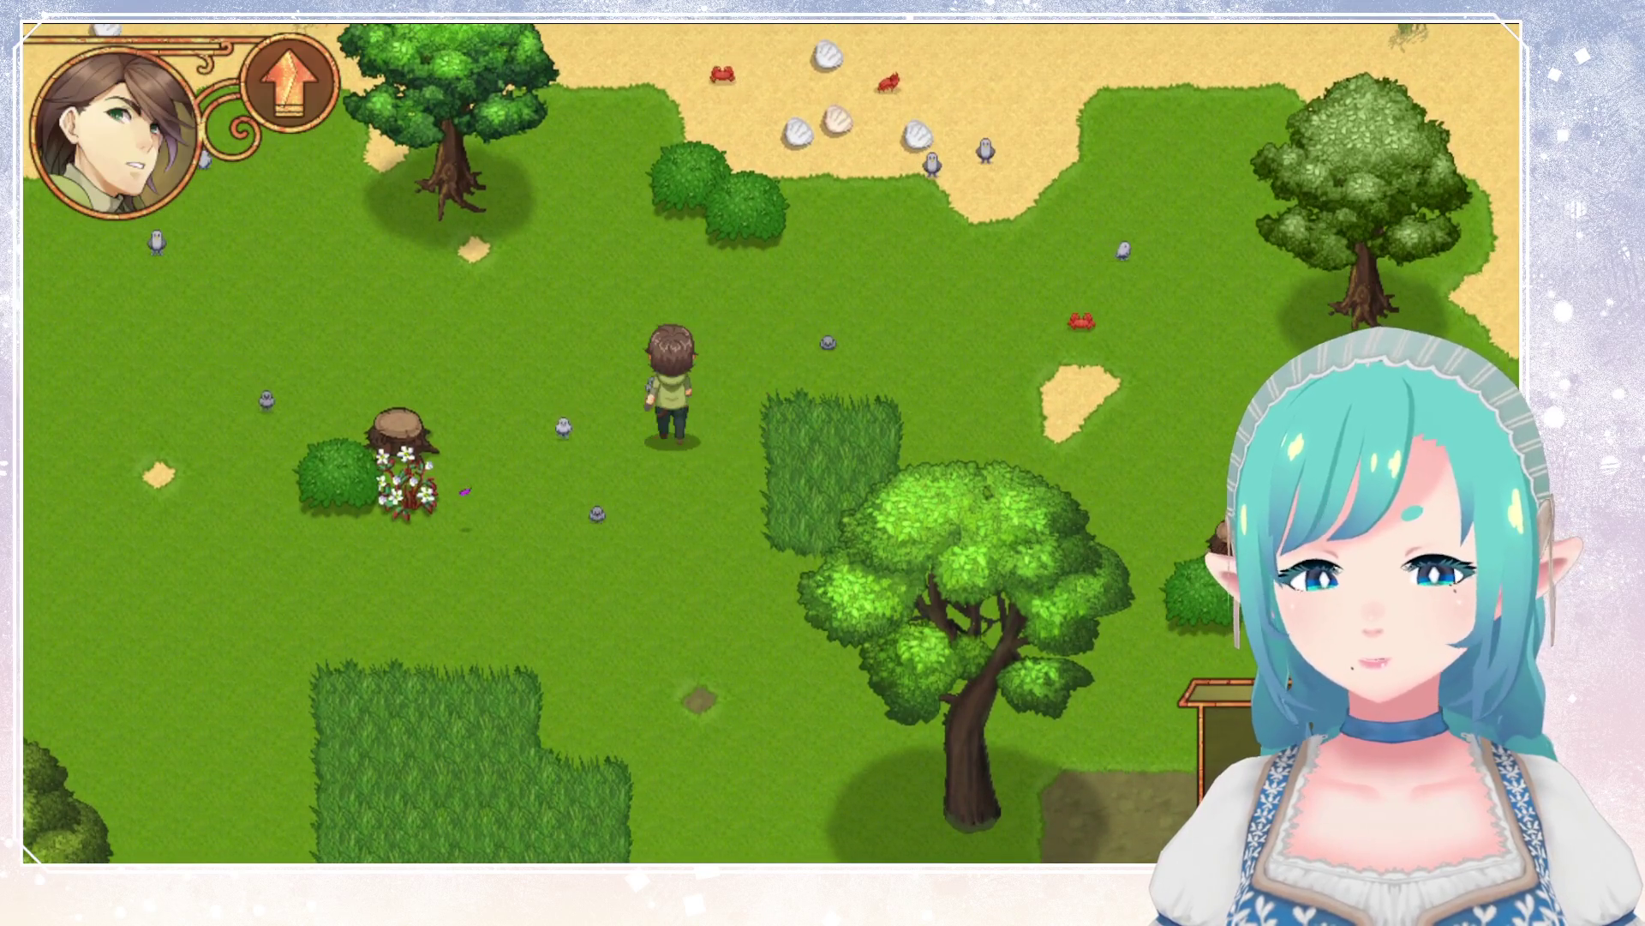
key("Up")
key("Down")
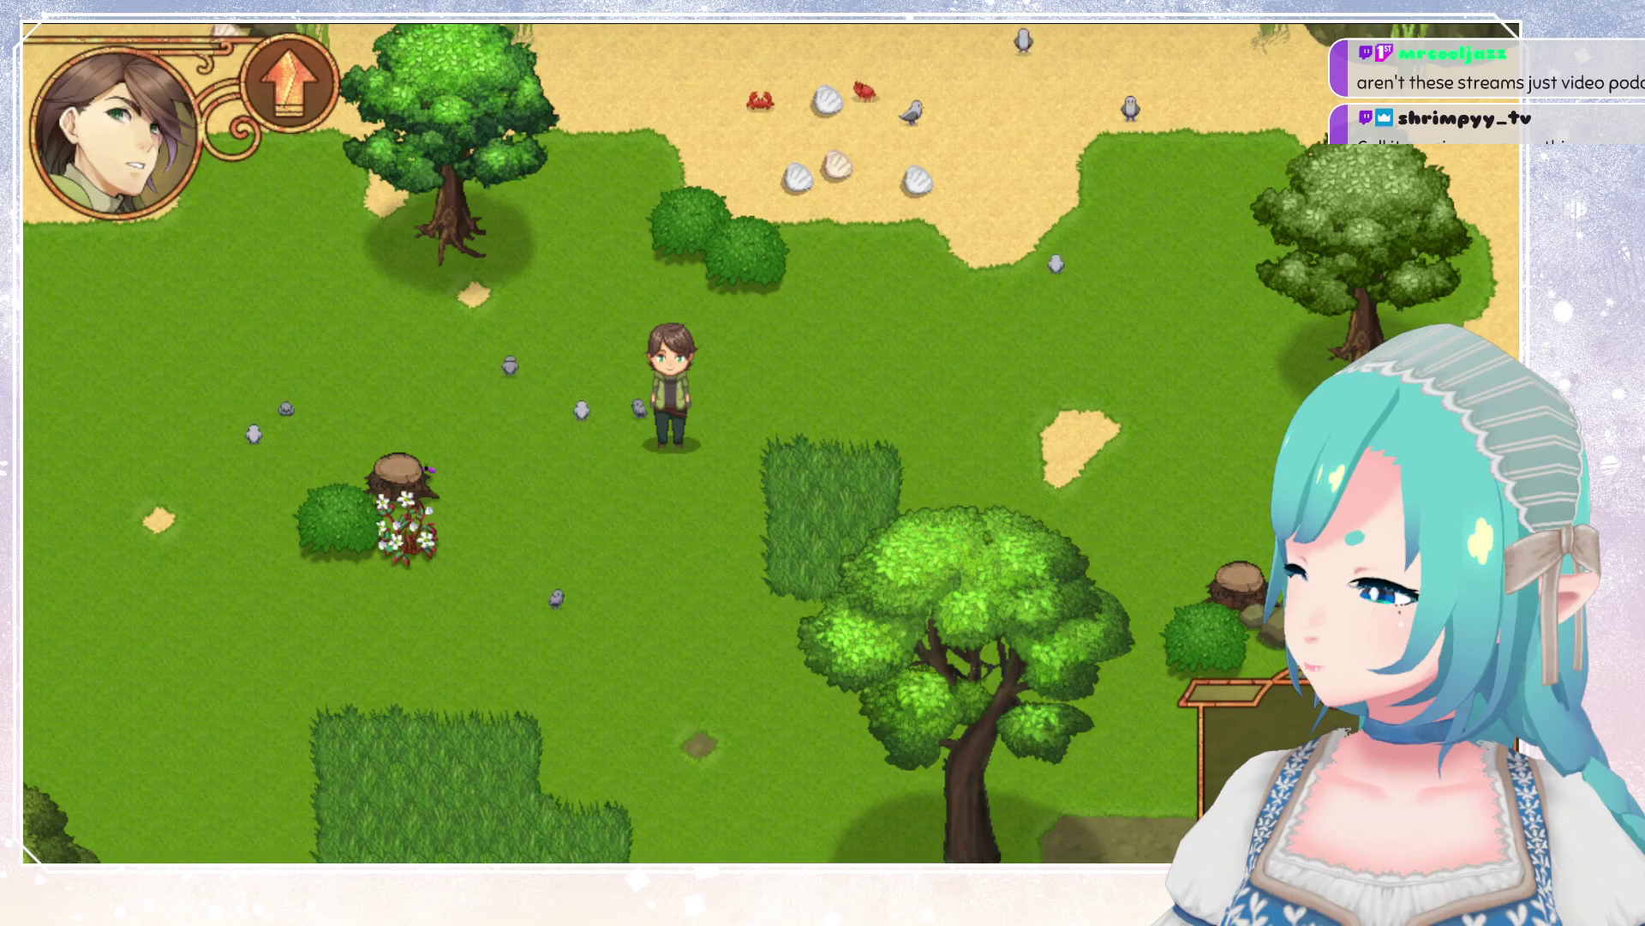
Walk the player south through the forest into the grassy clearing.
key("Down")
key("Down")
key("Right")
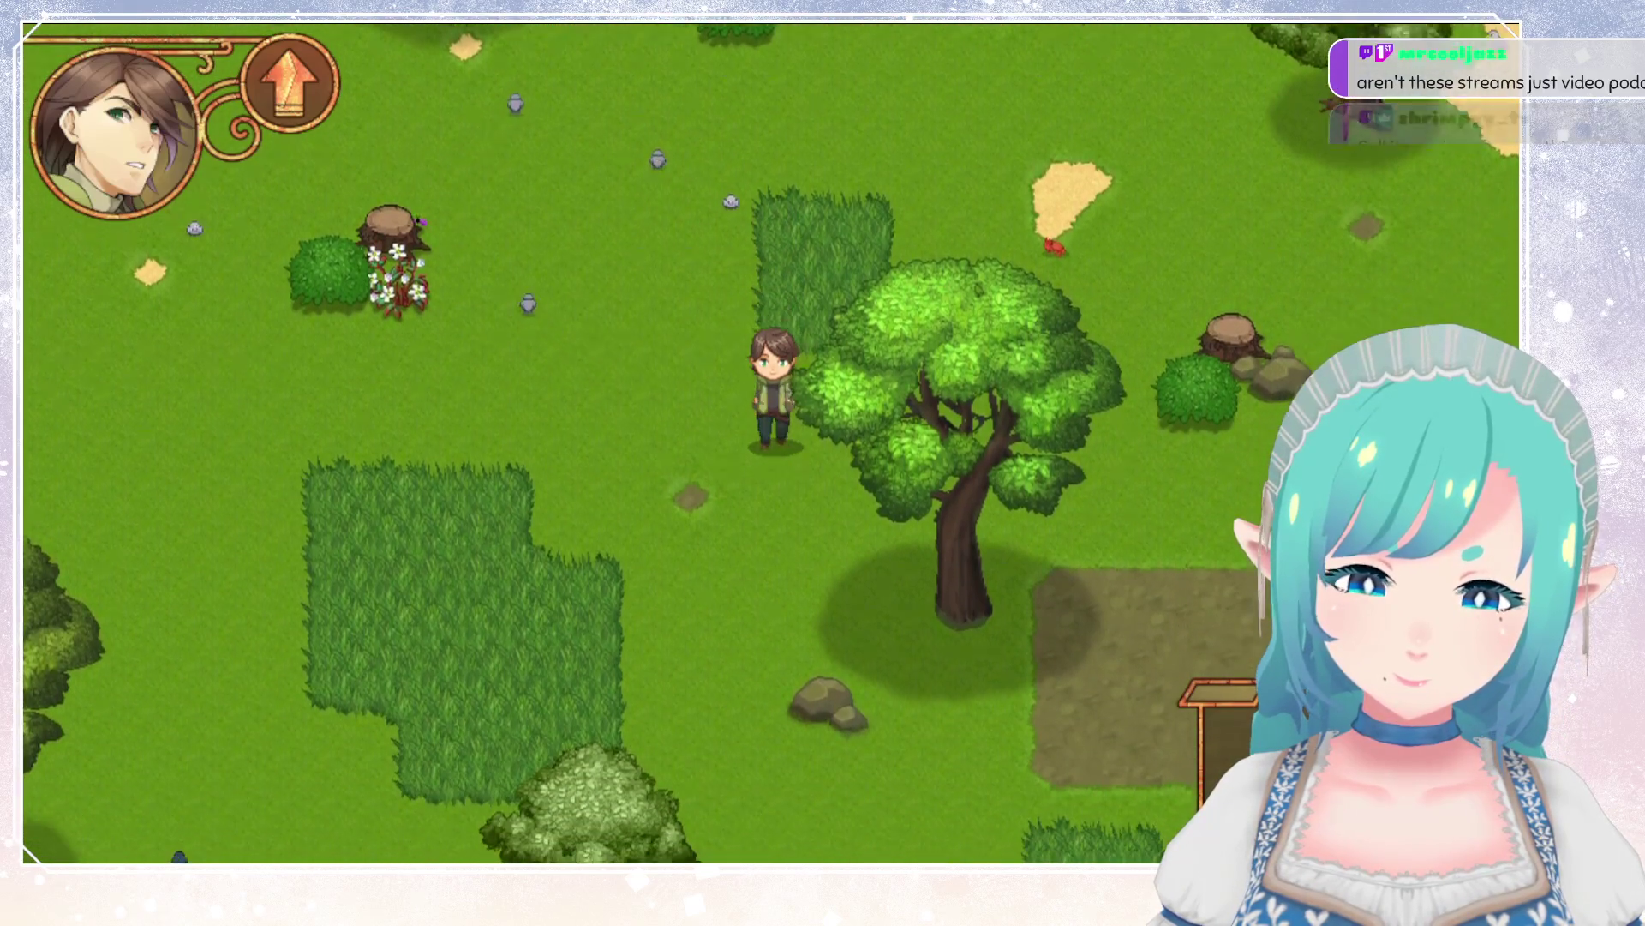
key("Down")
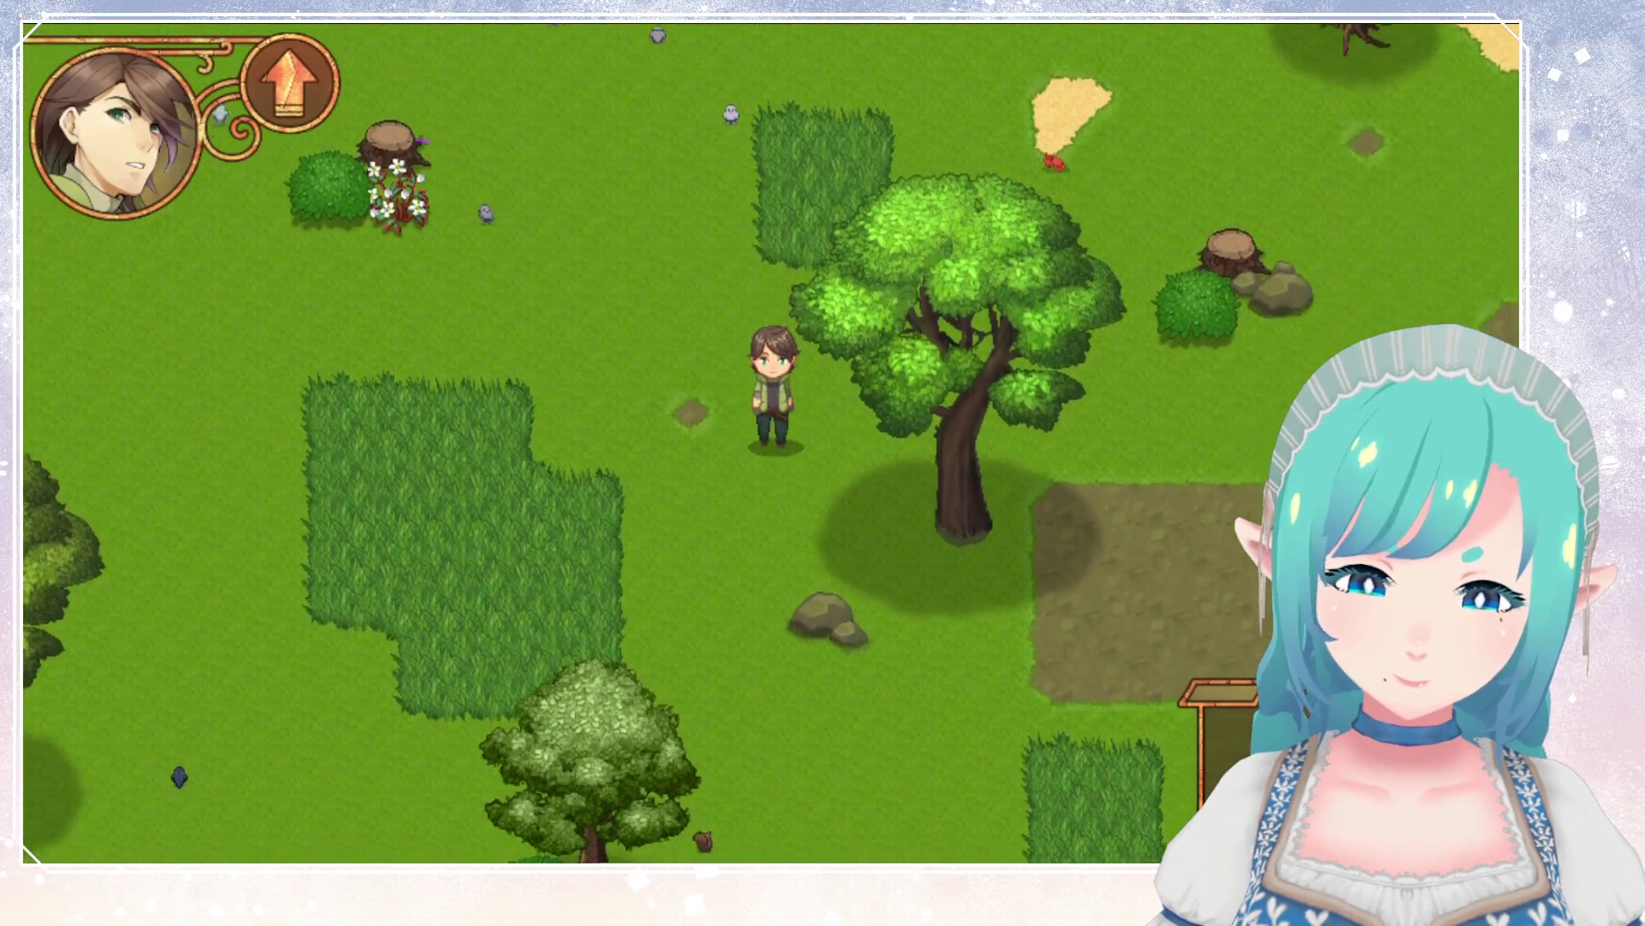
key("Left")
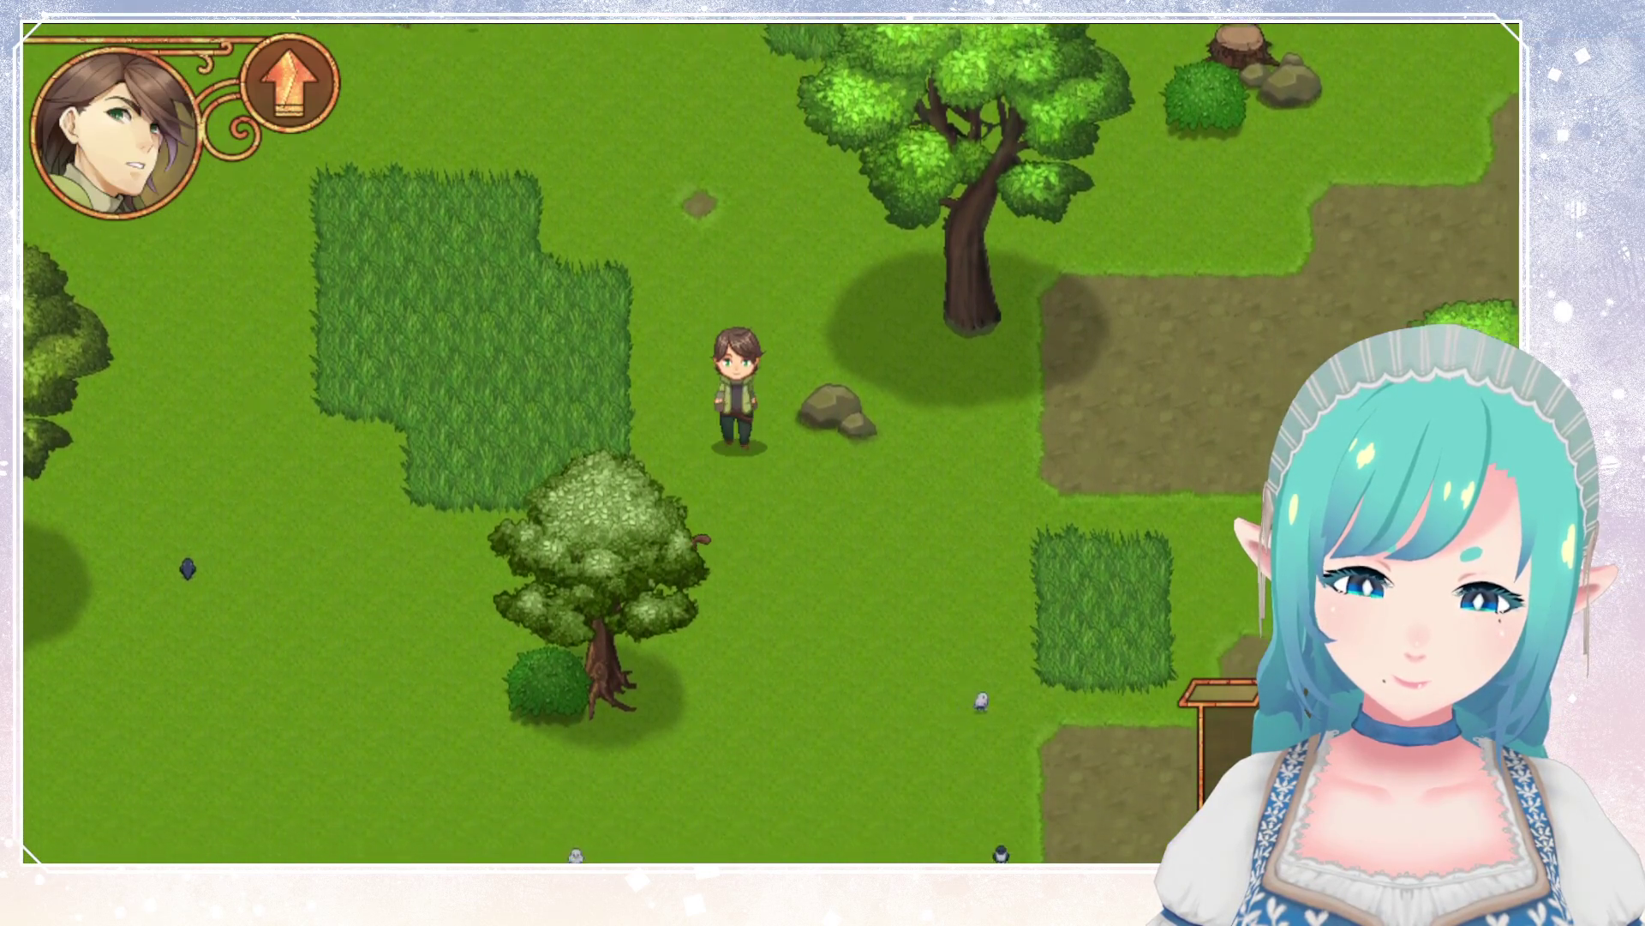
key("Down")
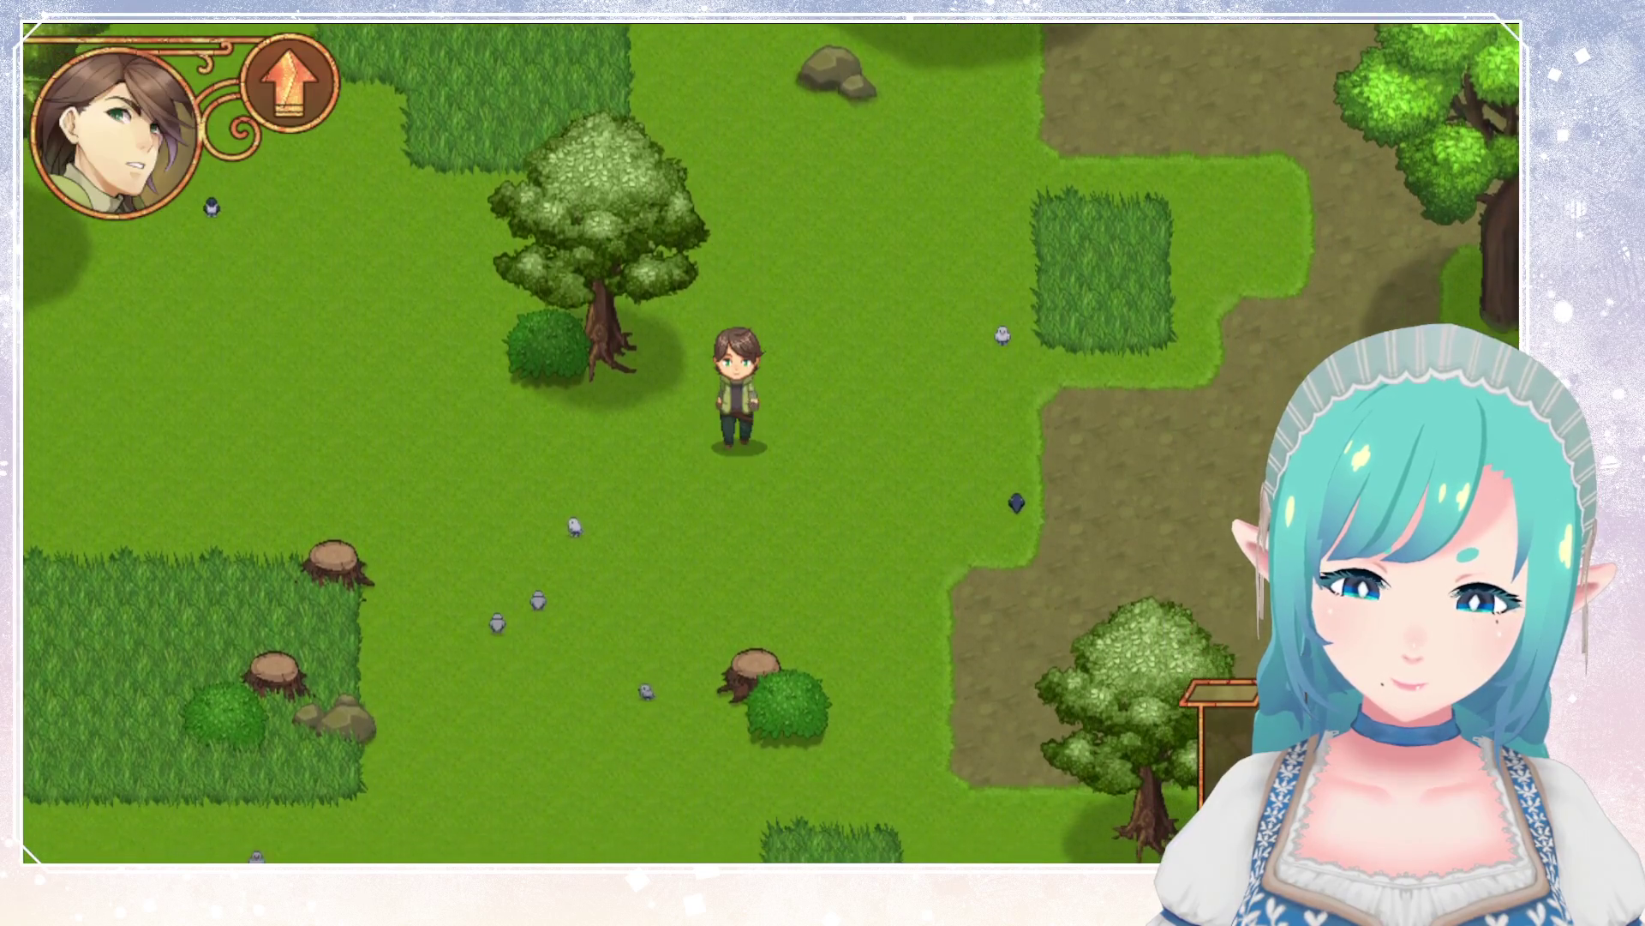
key("Down")
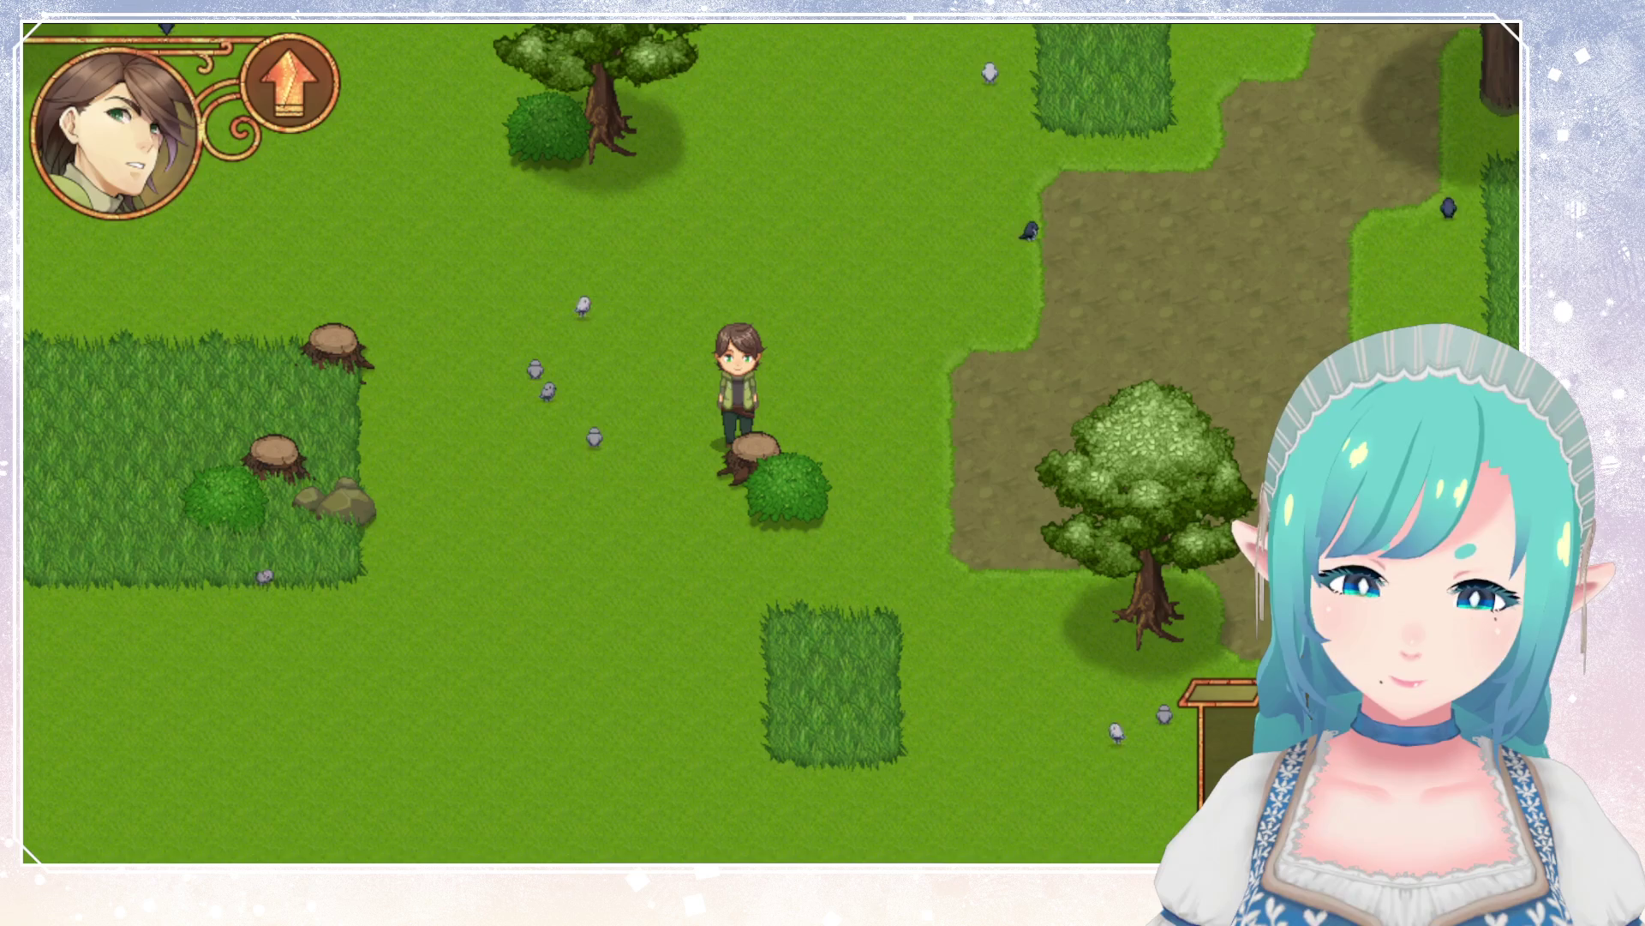
Walk east along the dirt forest path, then turn to face west.
key("Right")
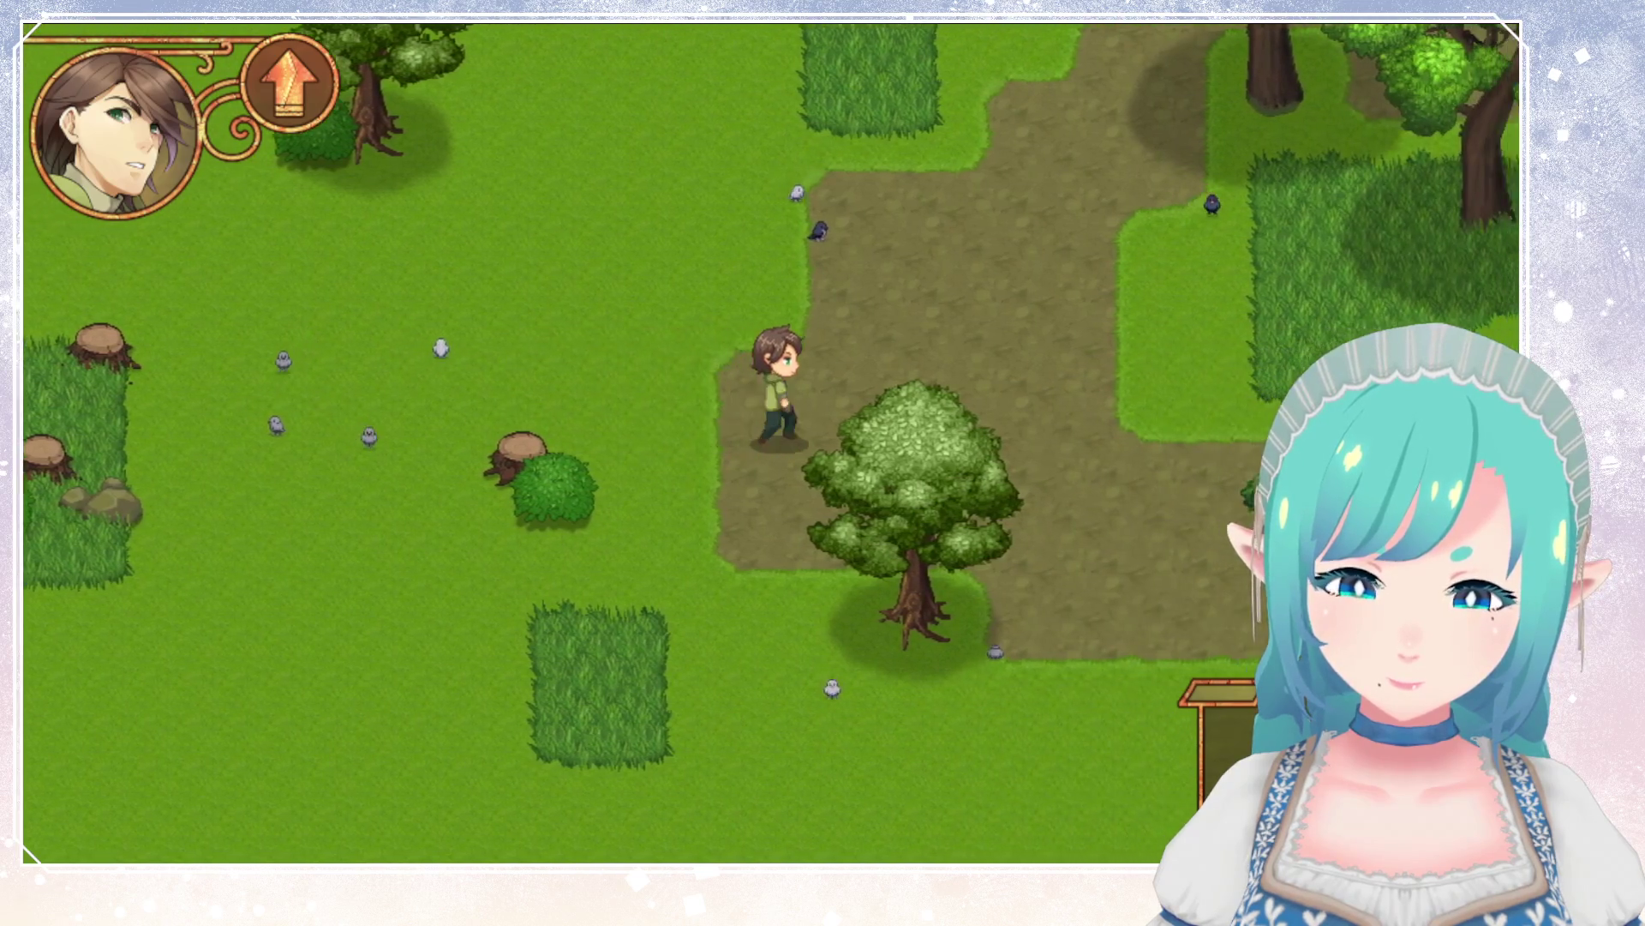
key("Right")
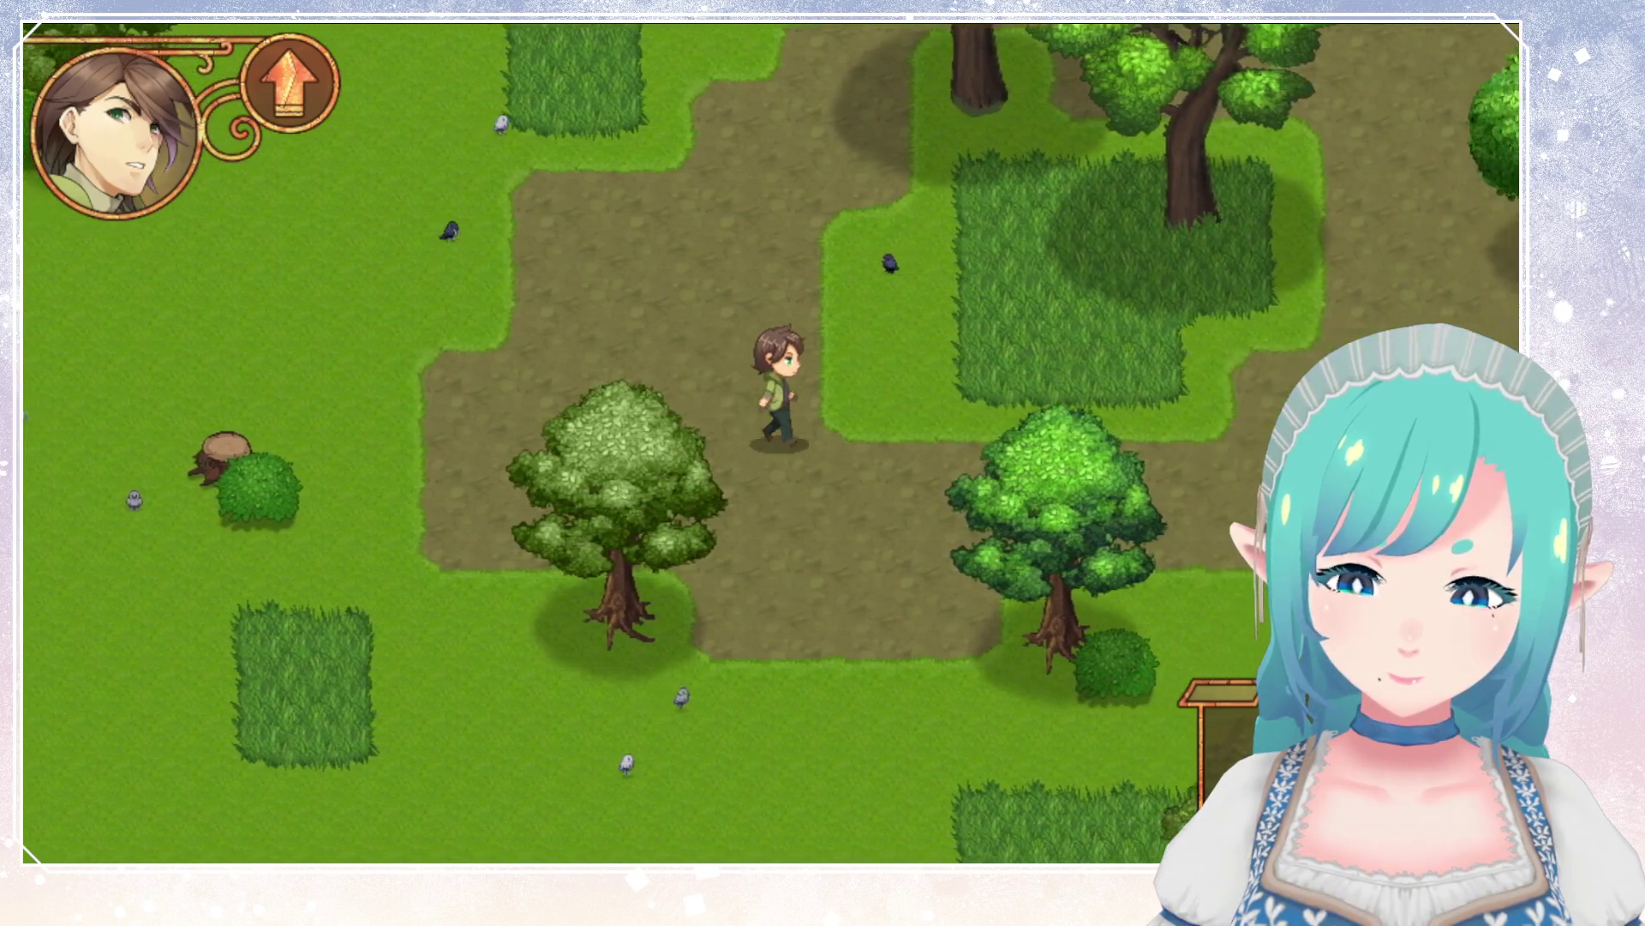
key("Right")
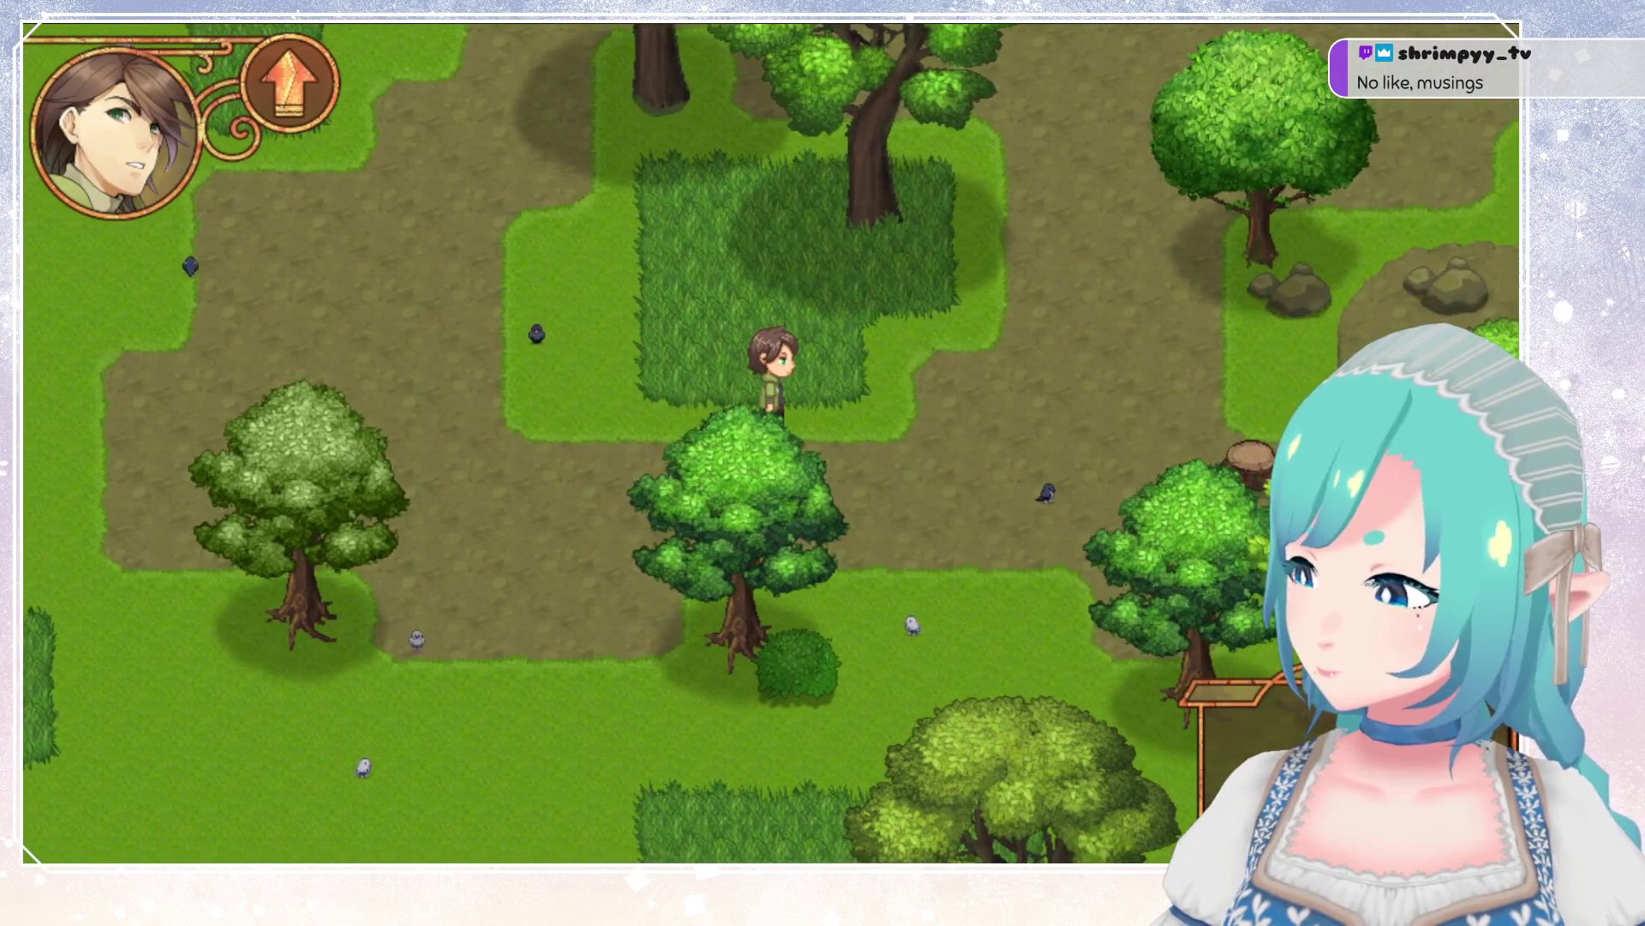
key("Left")
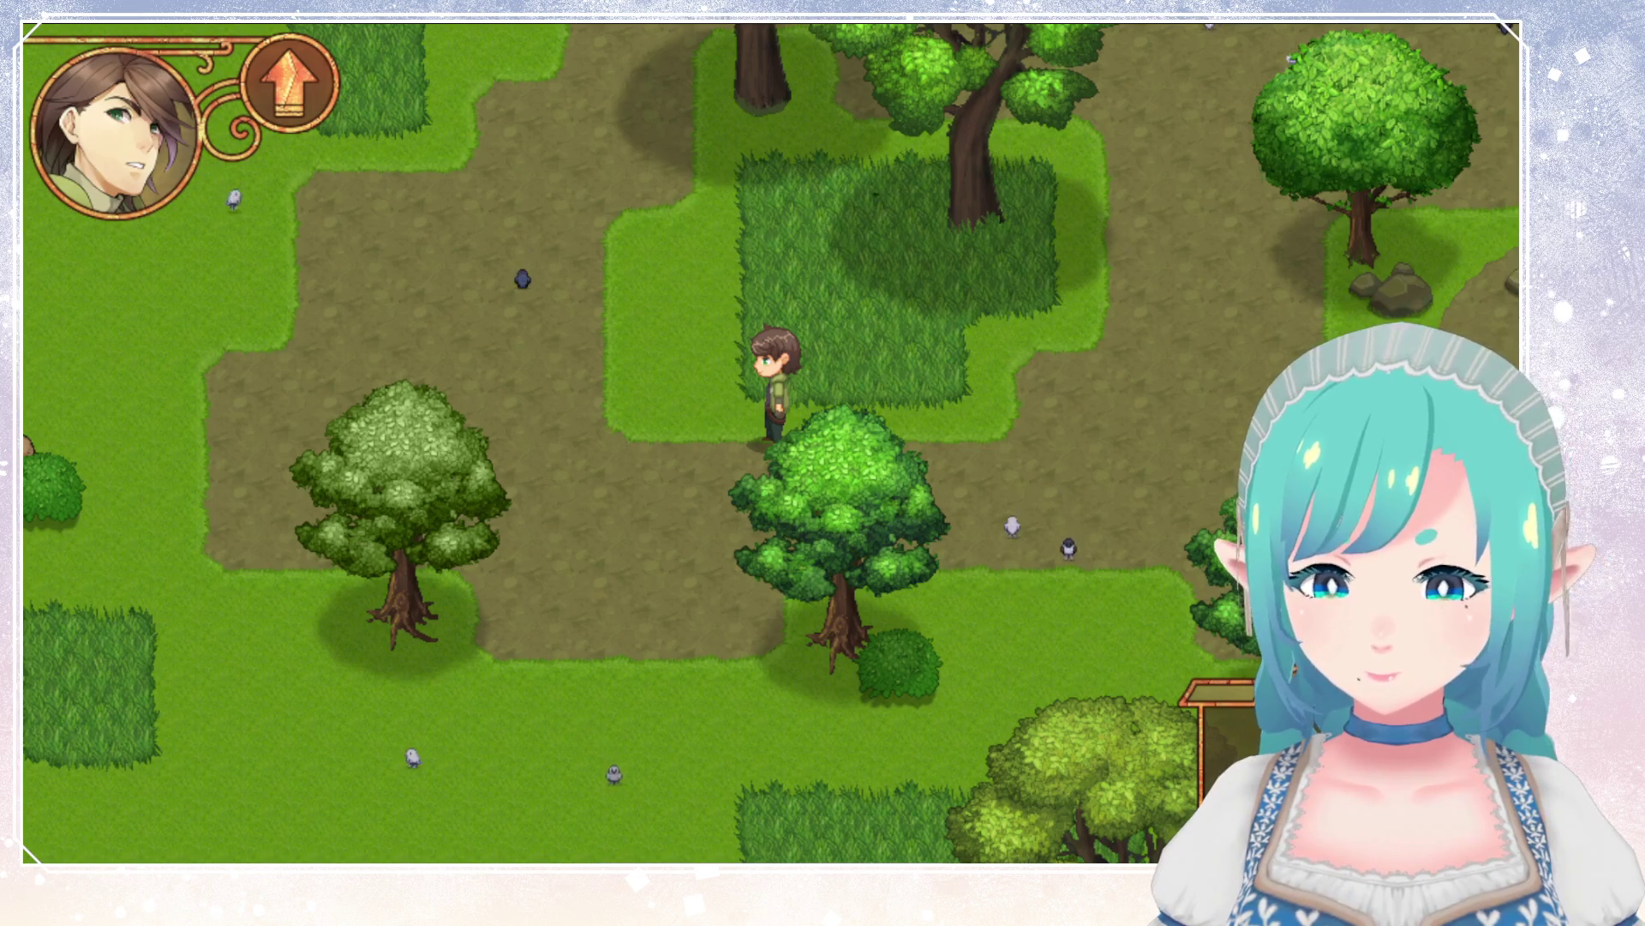
Walk east and north into the pine woods, ending above the big bush by the rocky ledge.
key("Right")
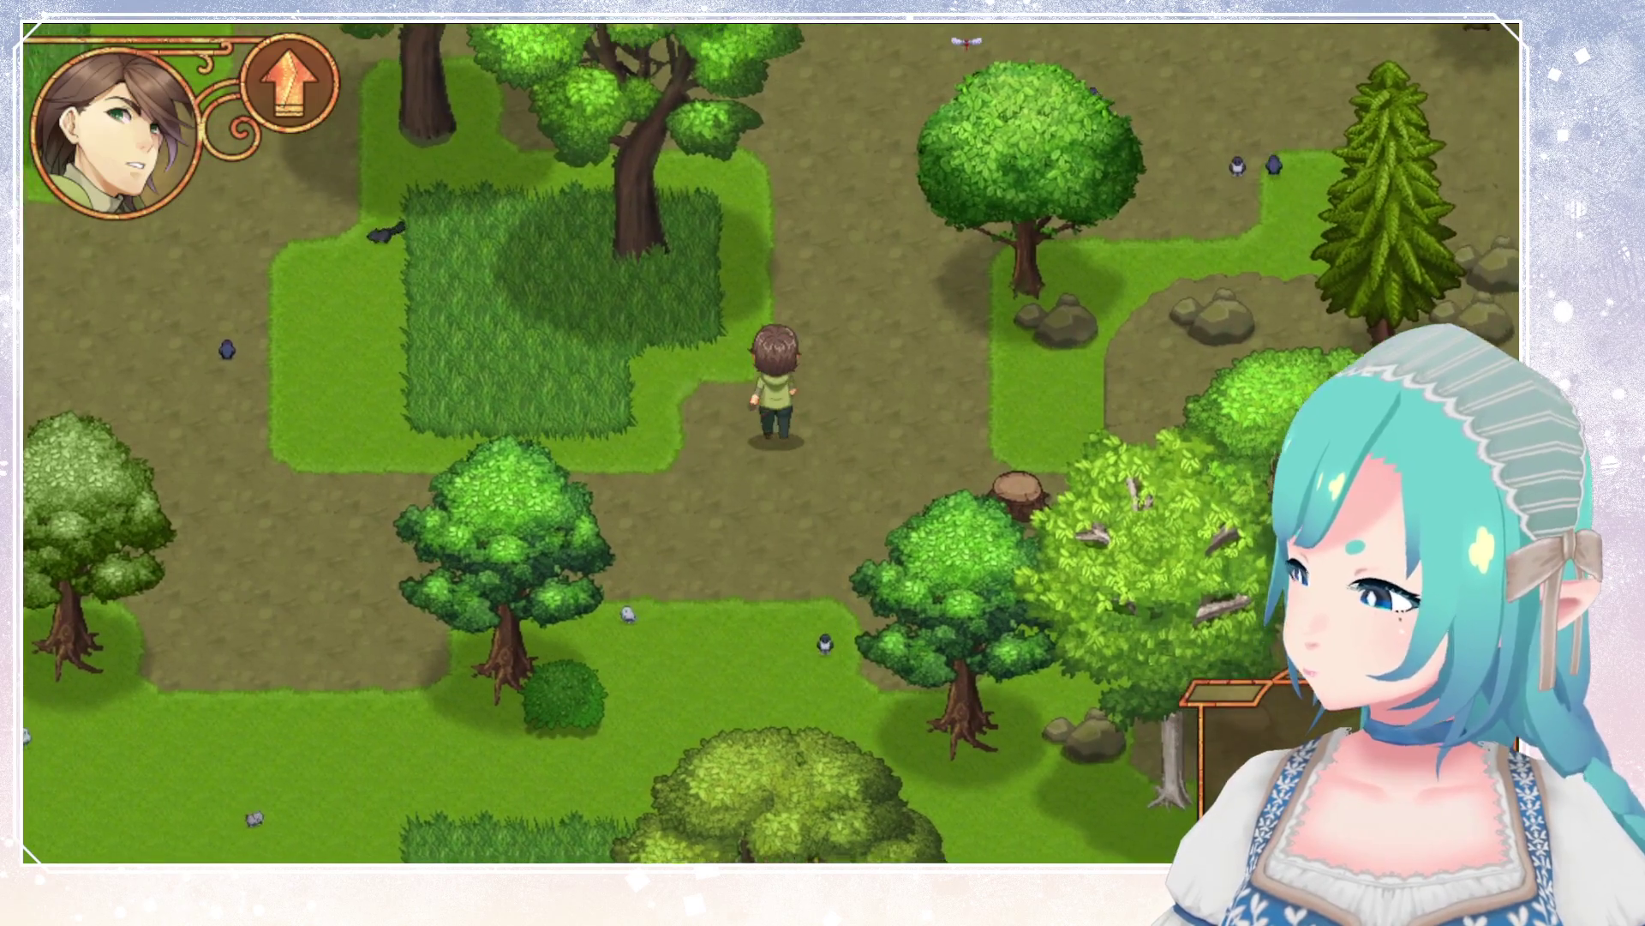
key("Up")
key("Right")
key("Up")
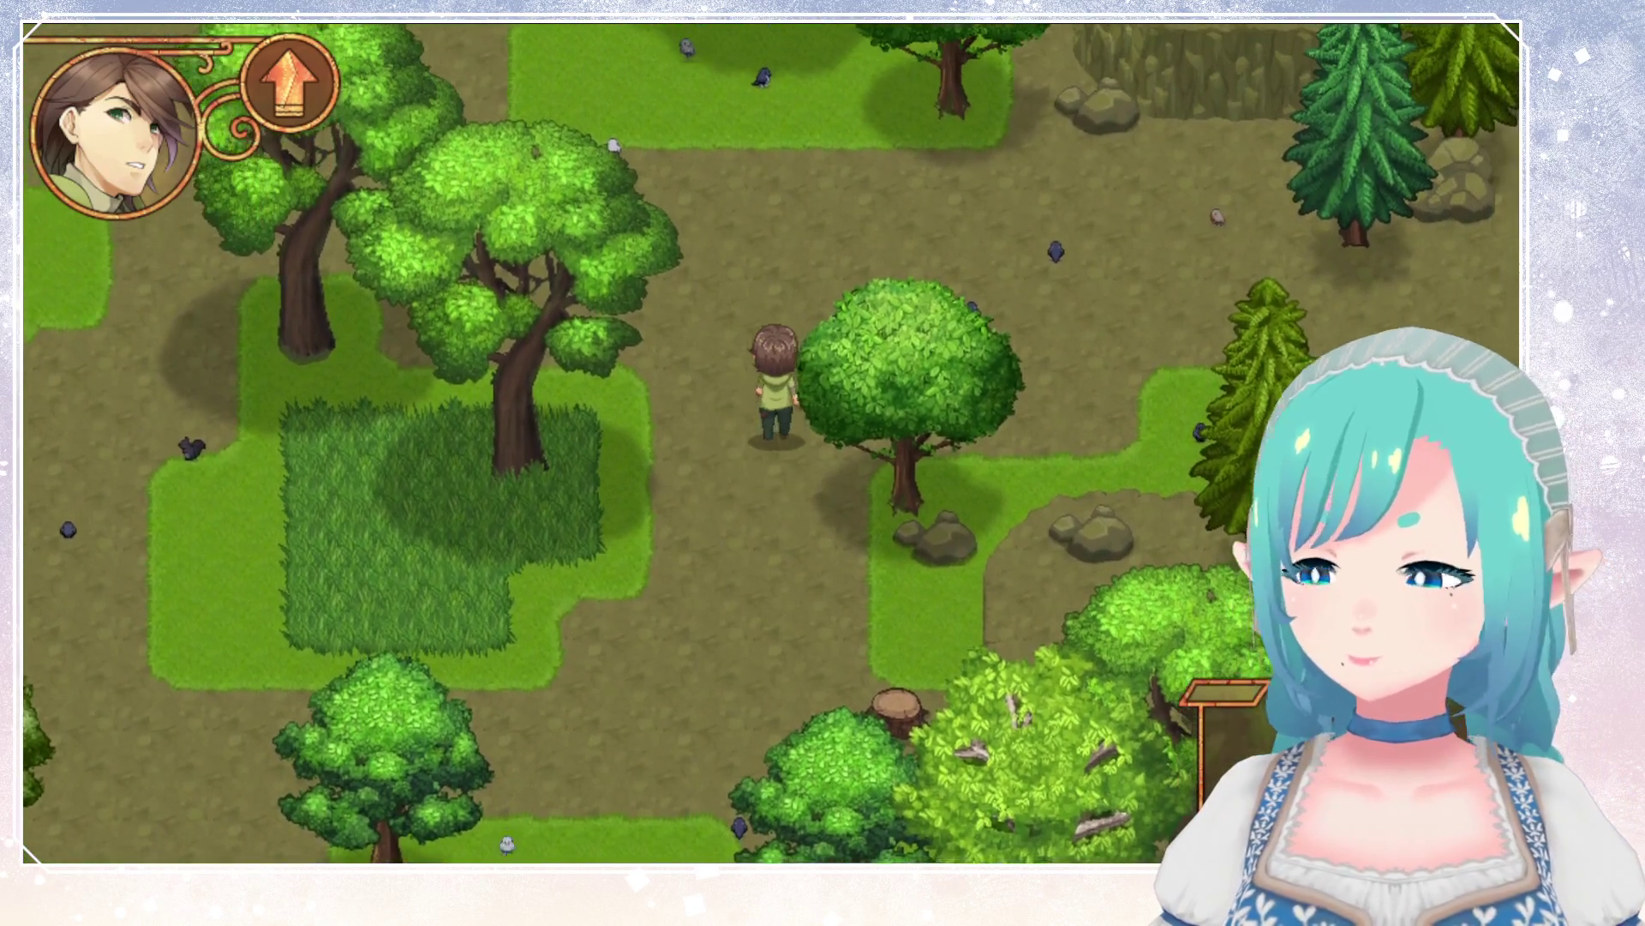
key("Right")
key("Right")
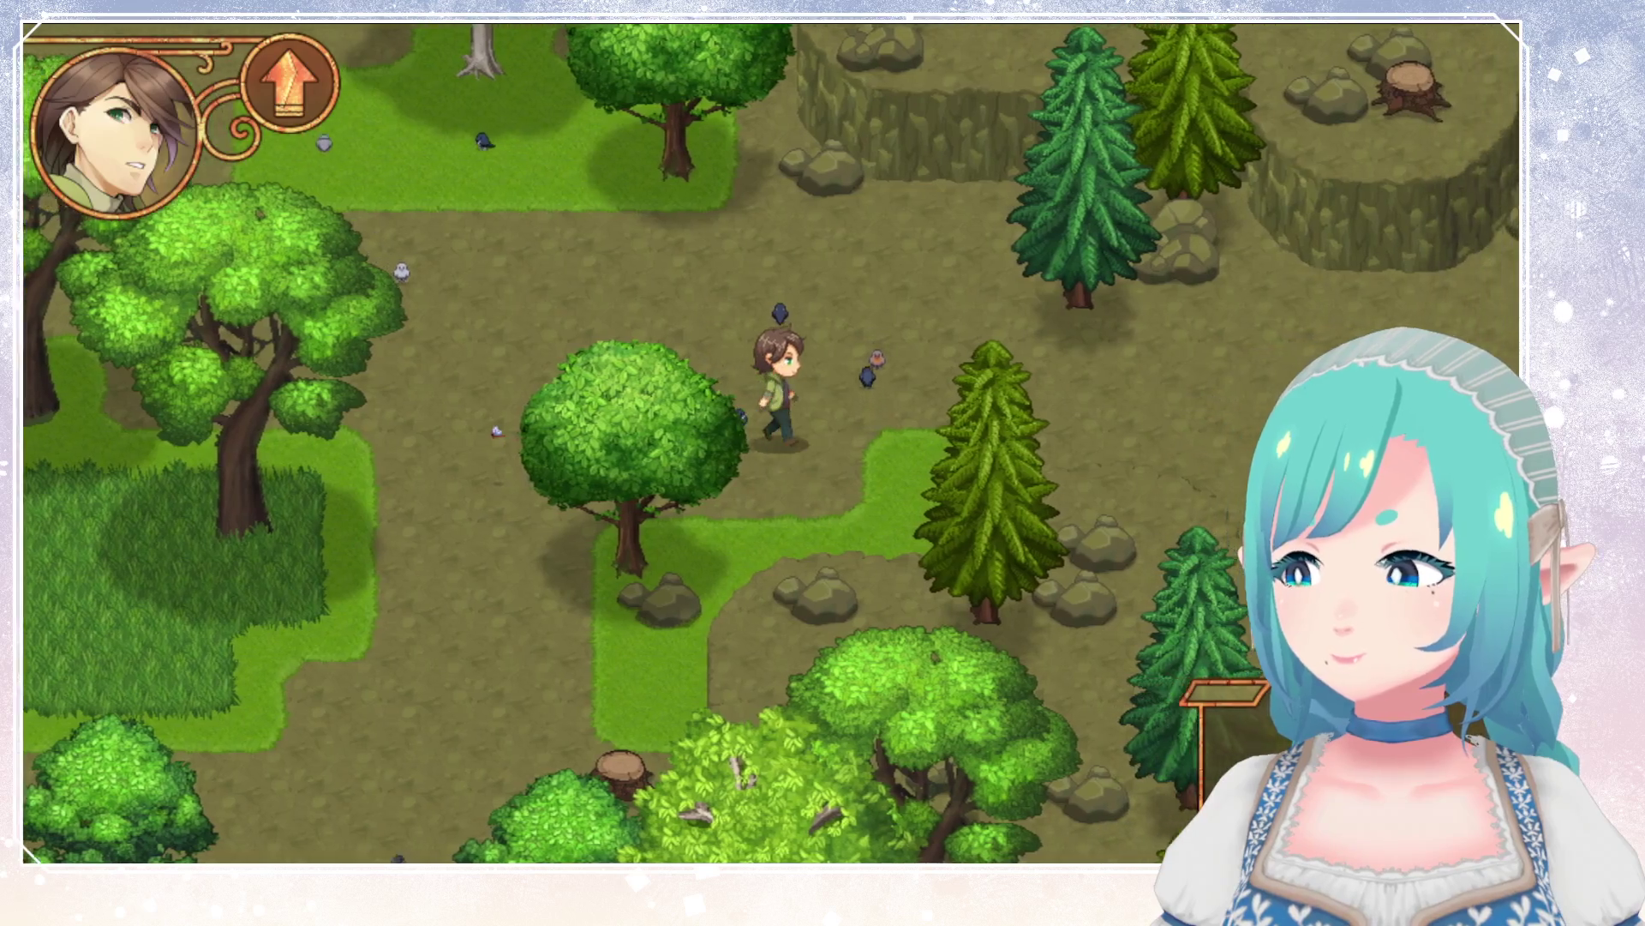
key("Right")
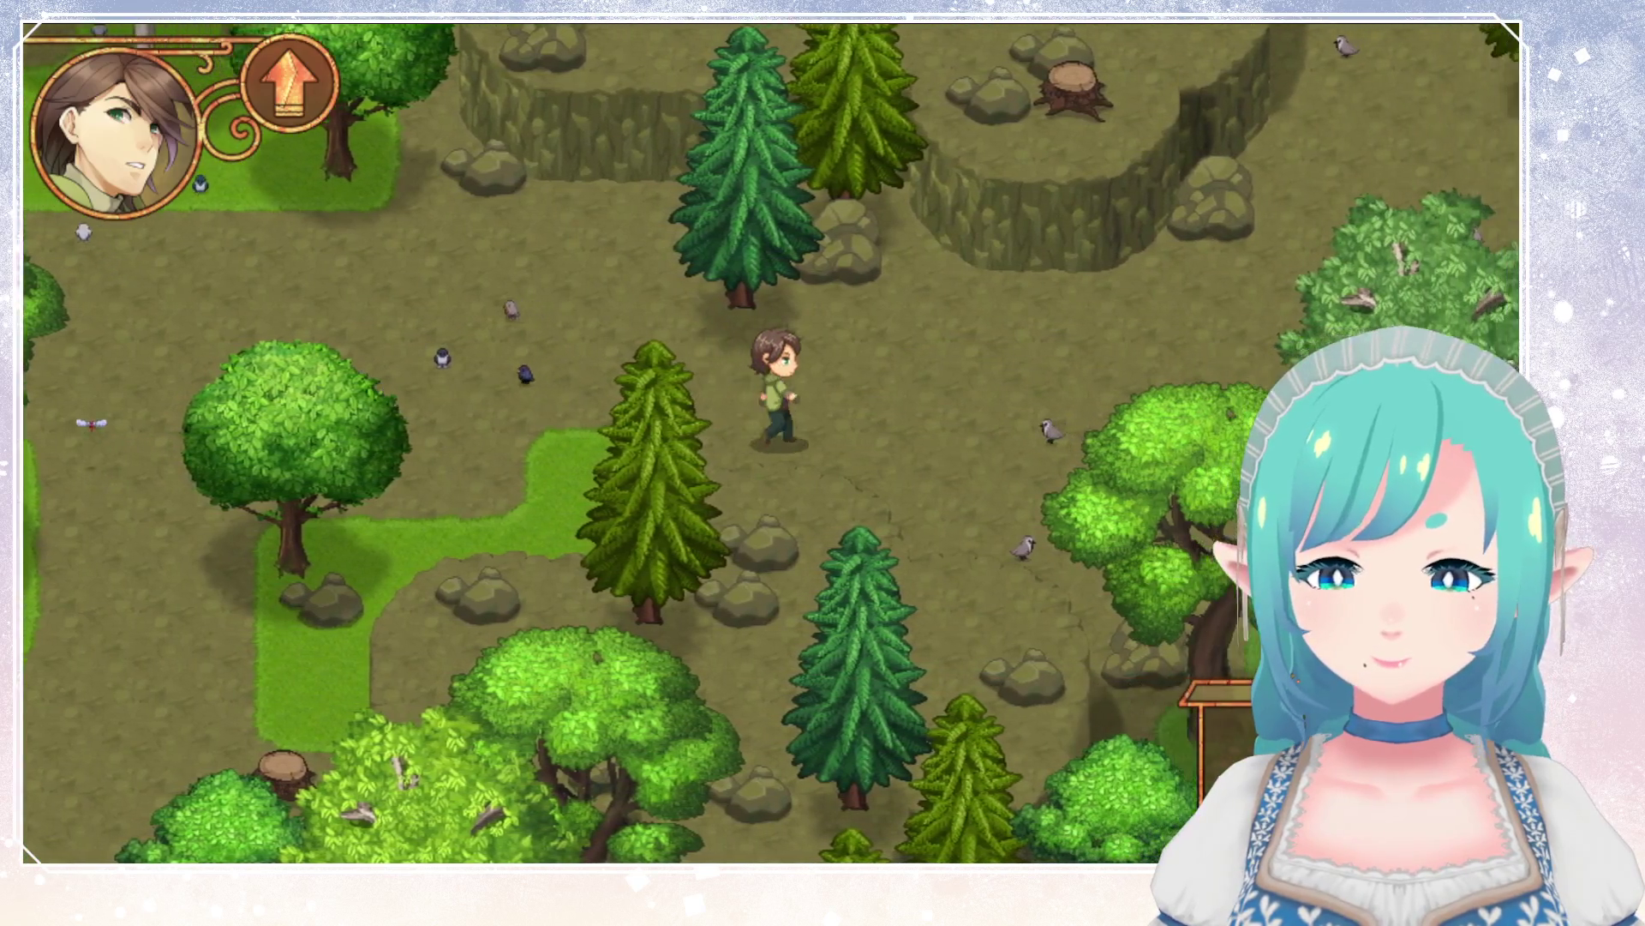
key("Right")
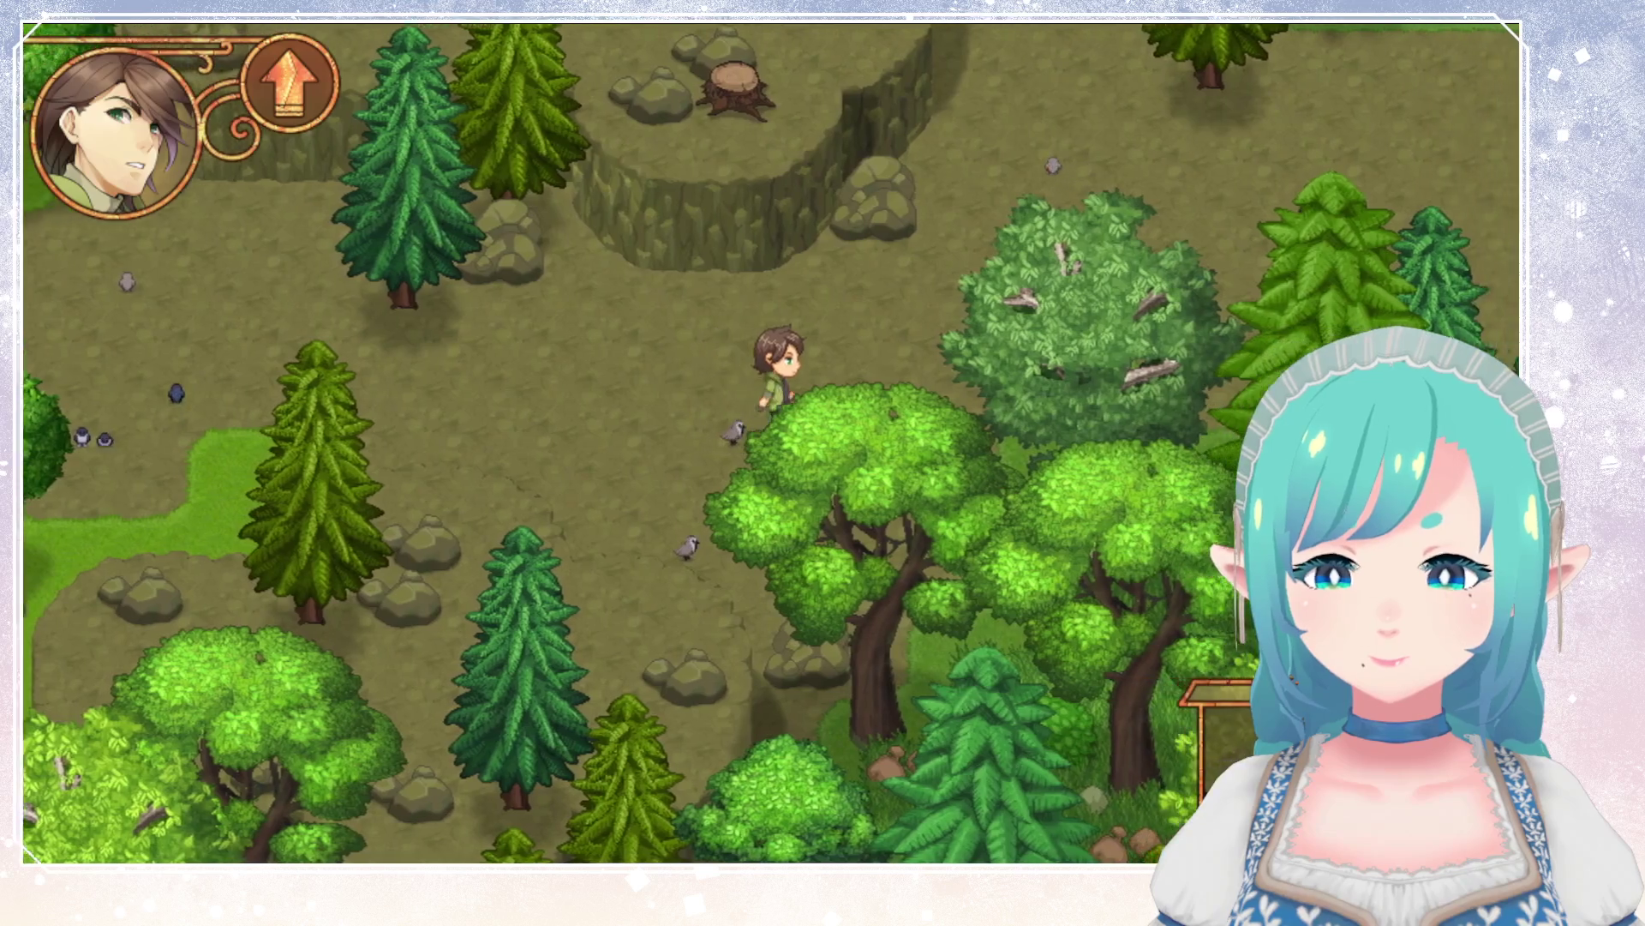
key("Up")
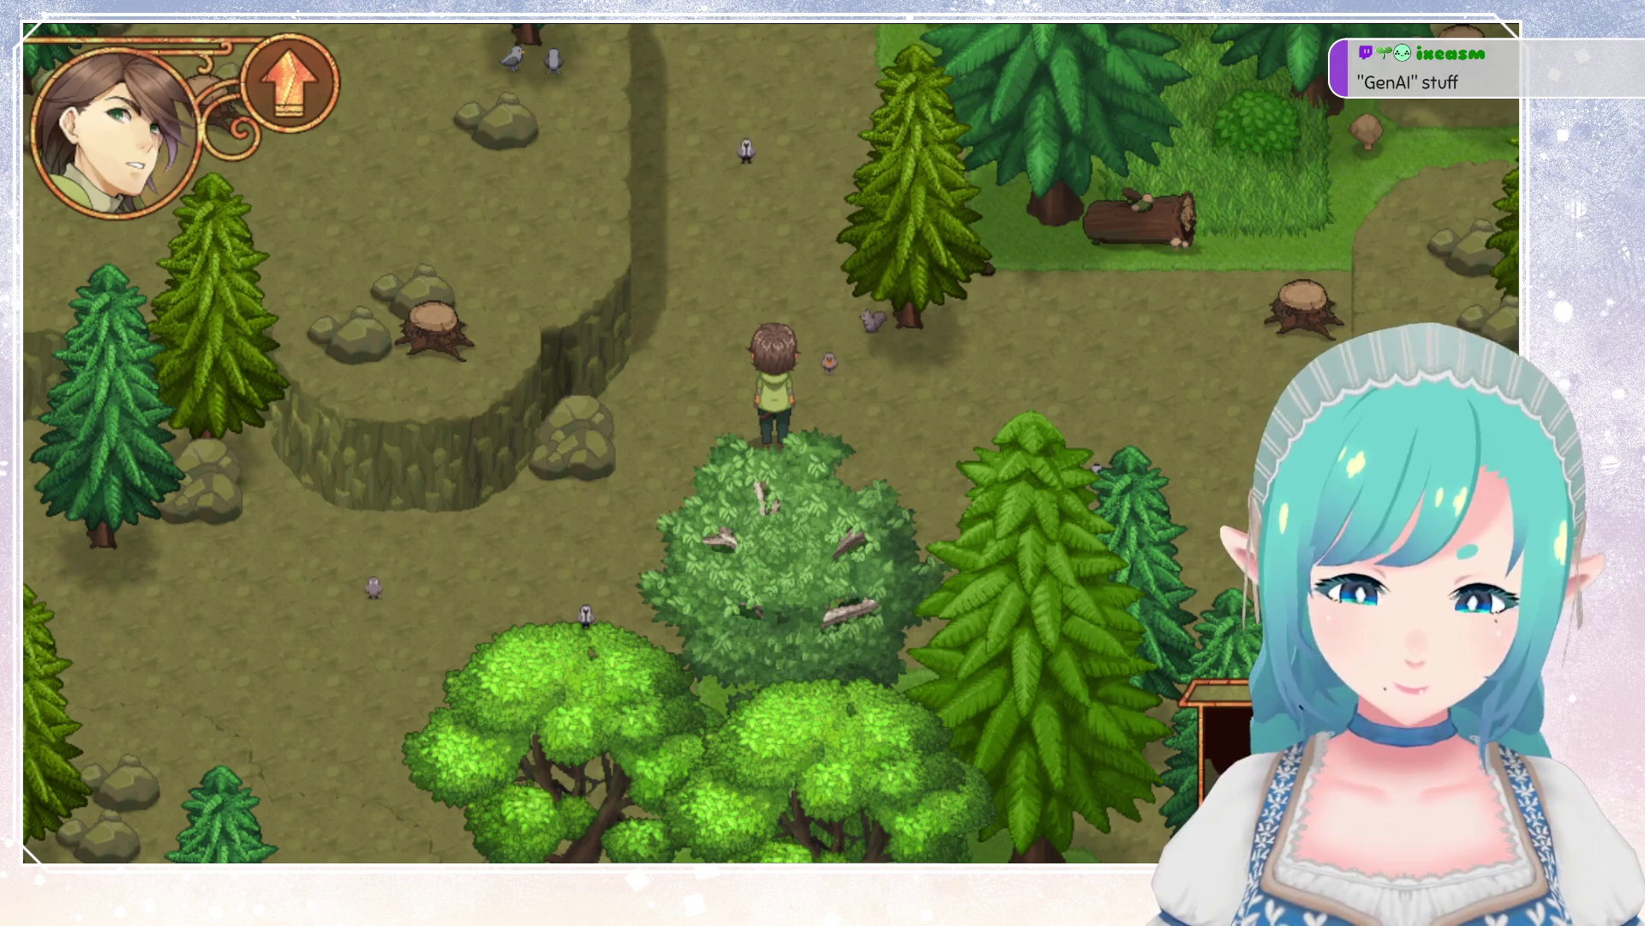
Walk the character north onto the sand, east behind the pine toward the shore, then back south.
key("Up")
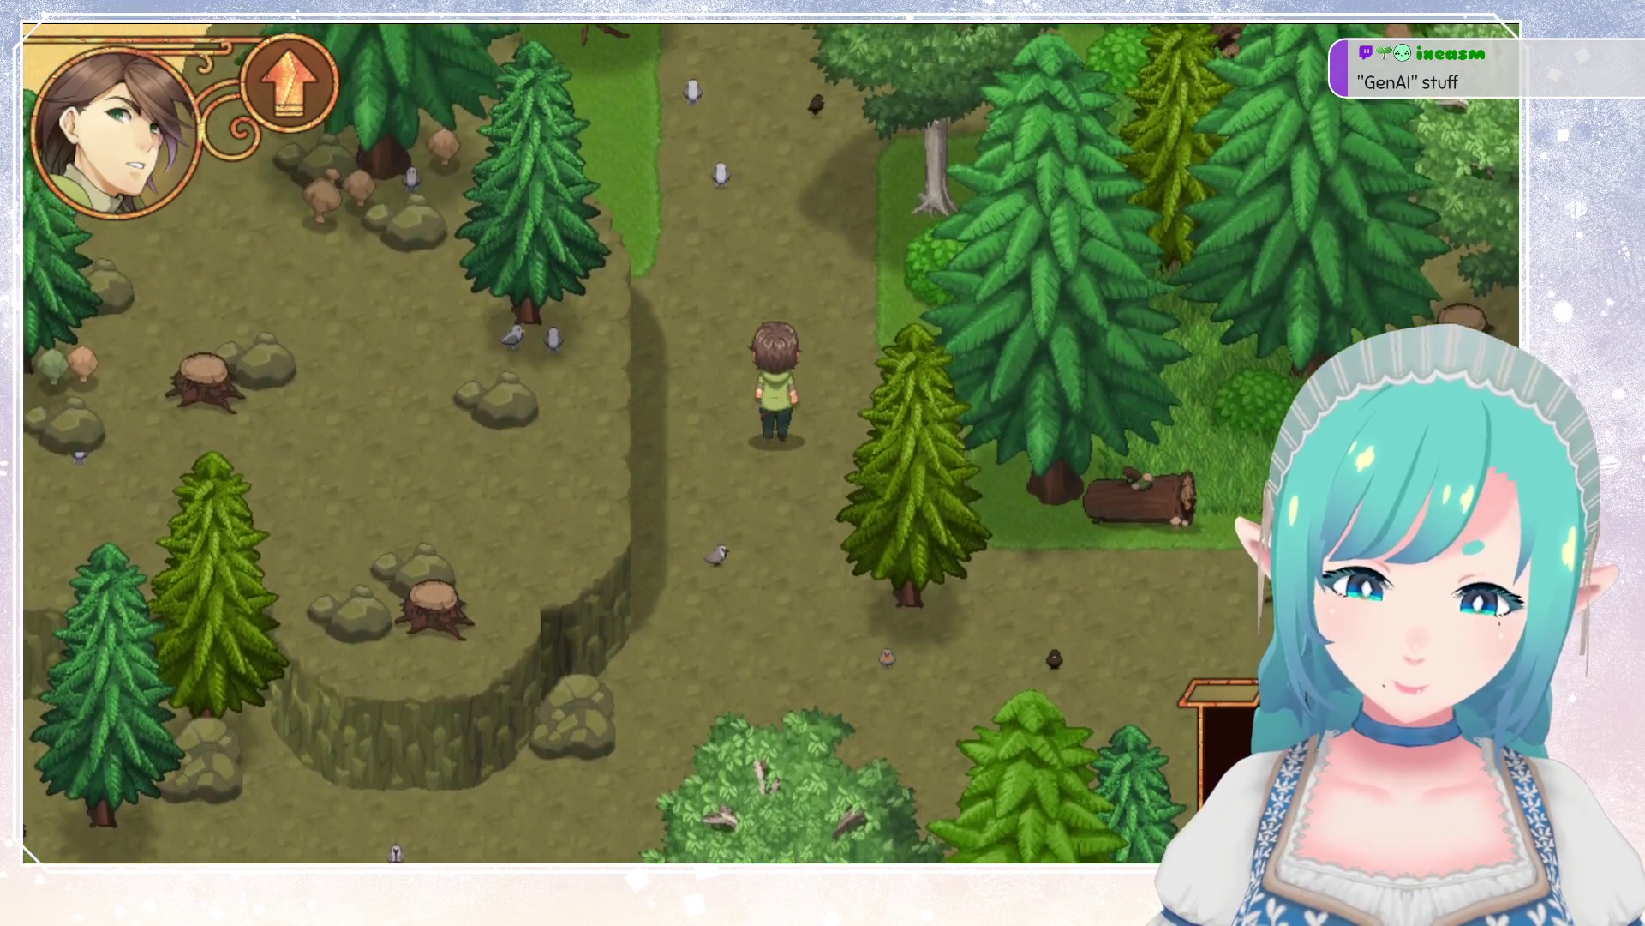
key("Up")
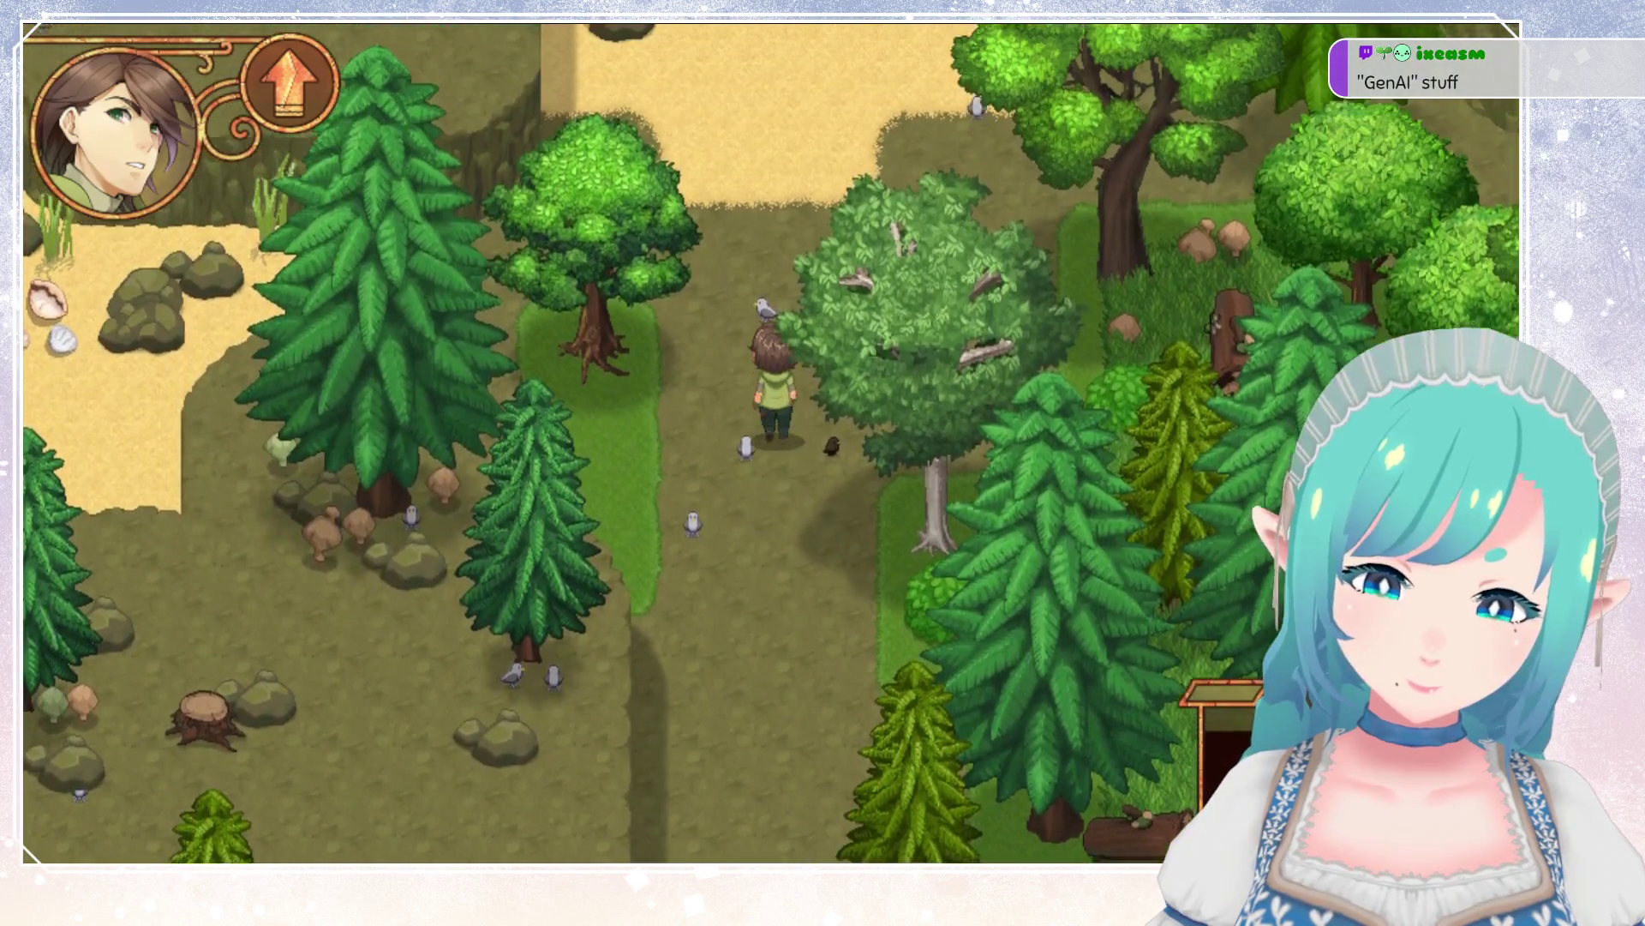
key("Up")
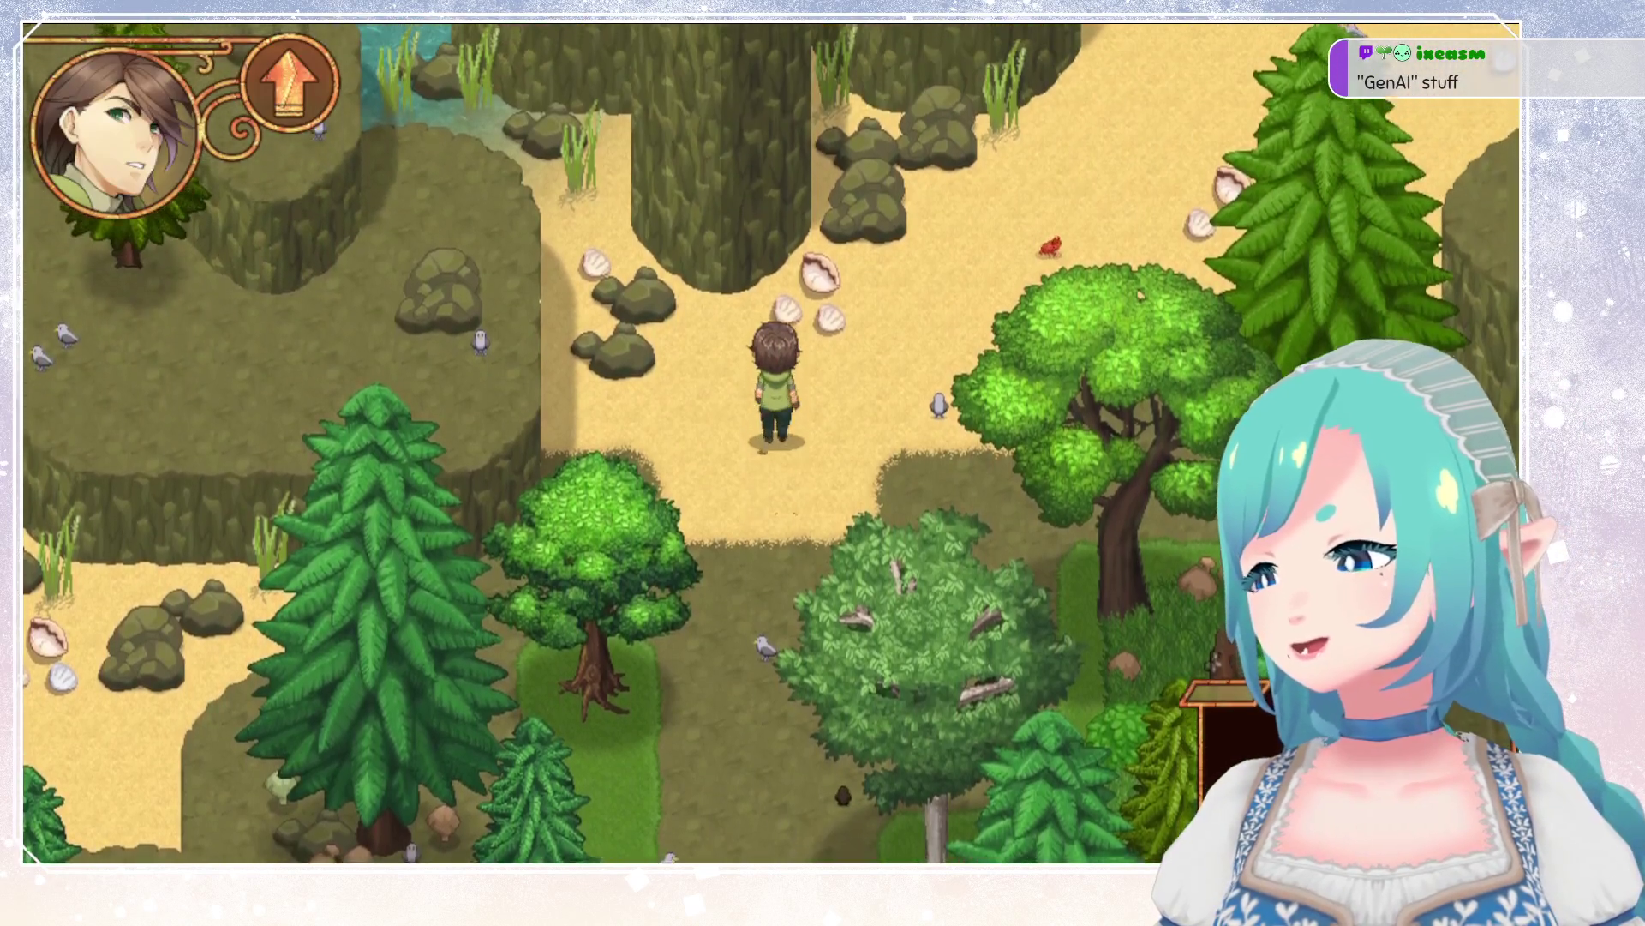
key("Up")
key("Right")
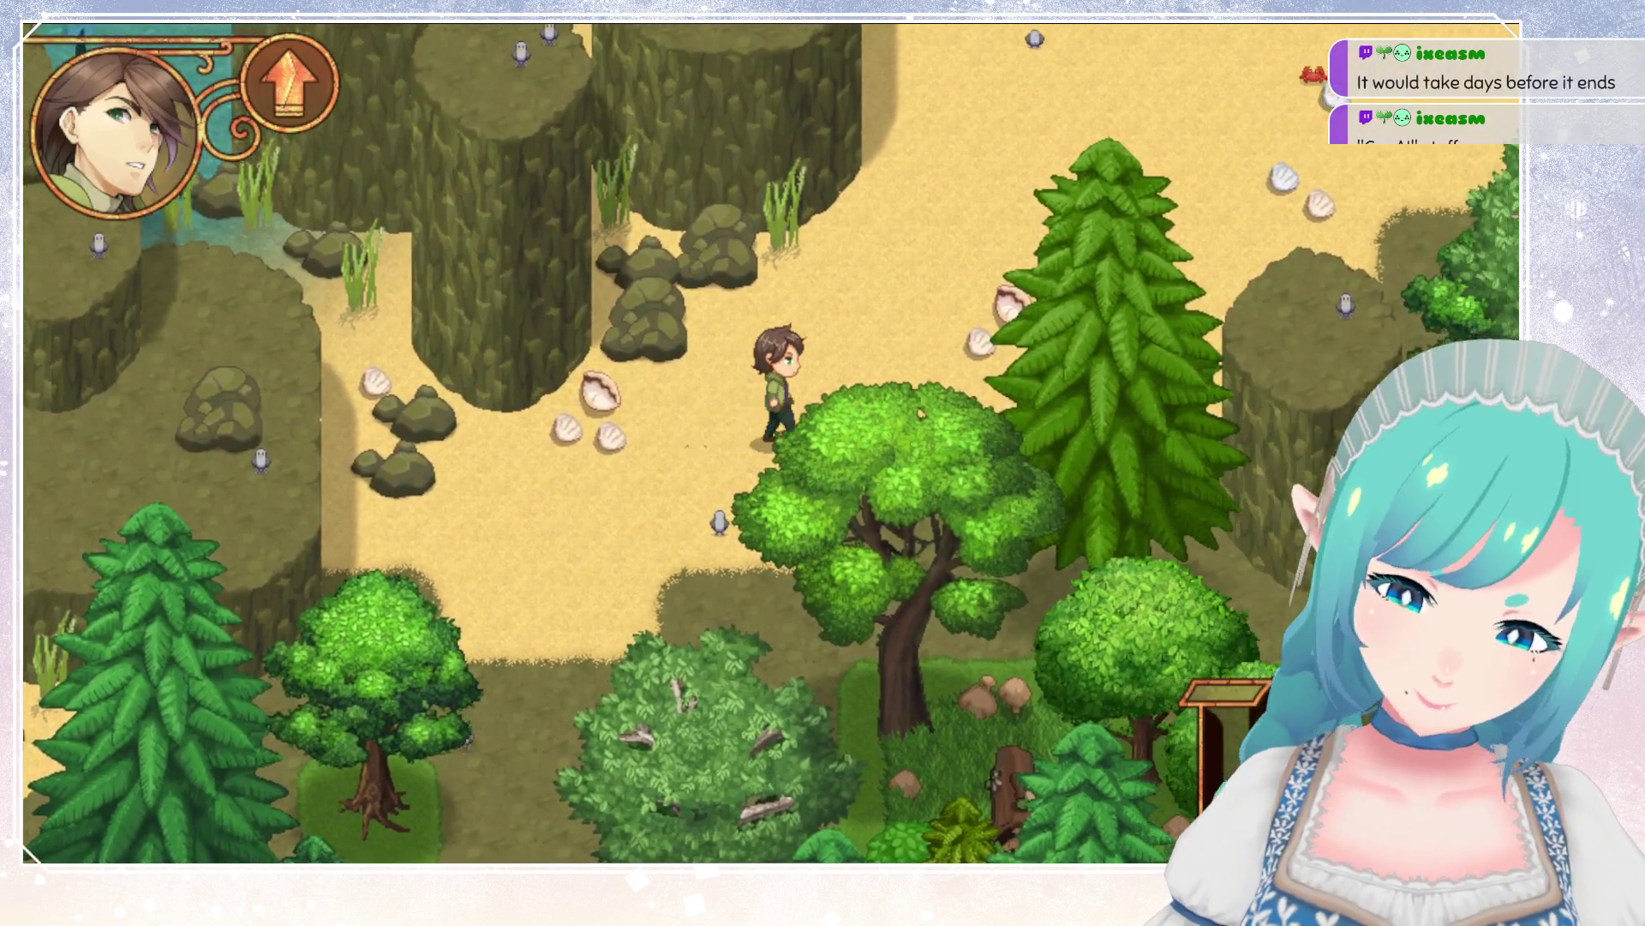
key("Right")
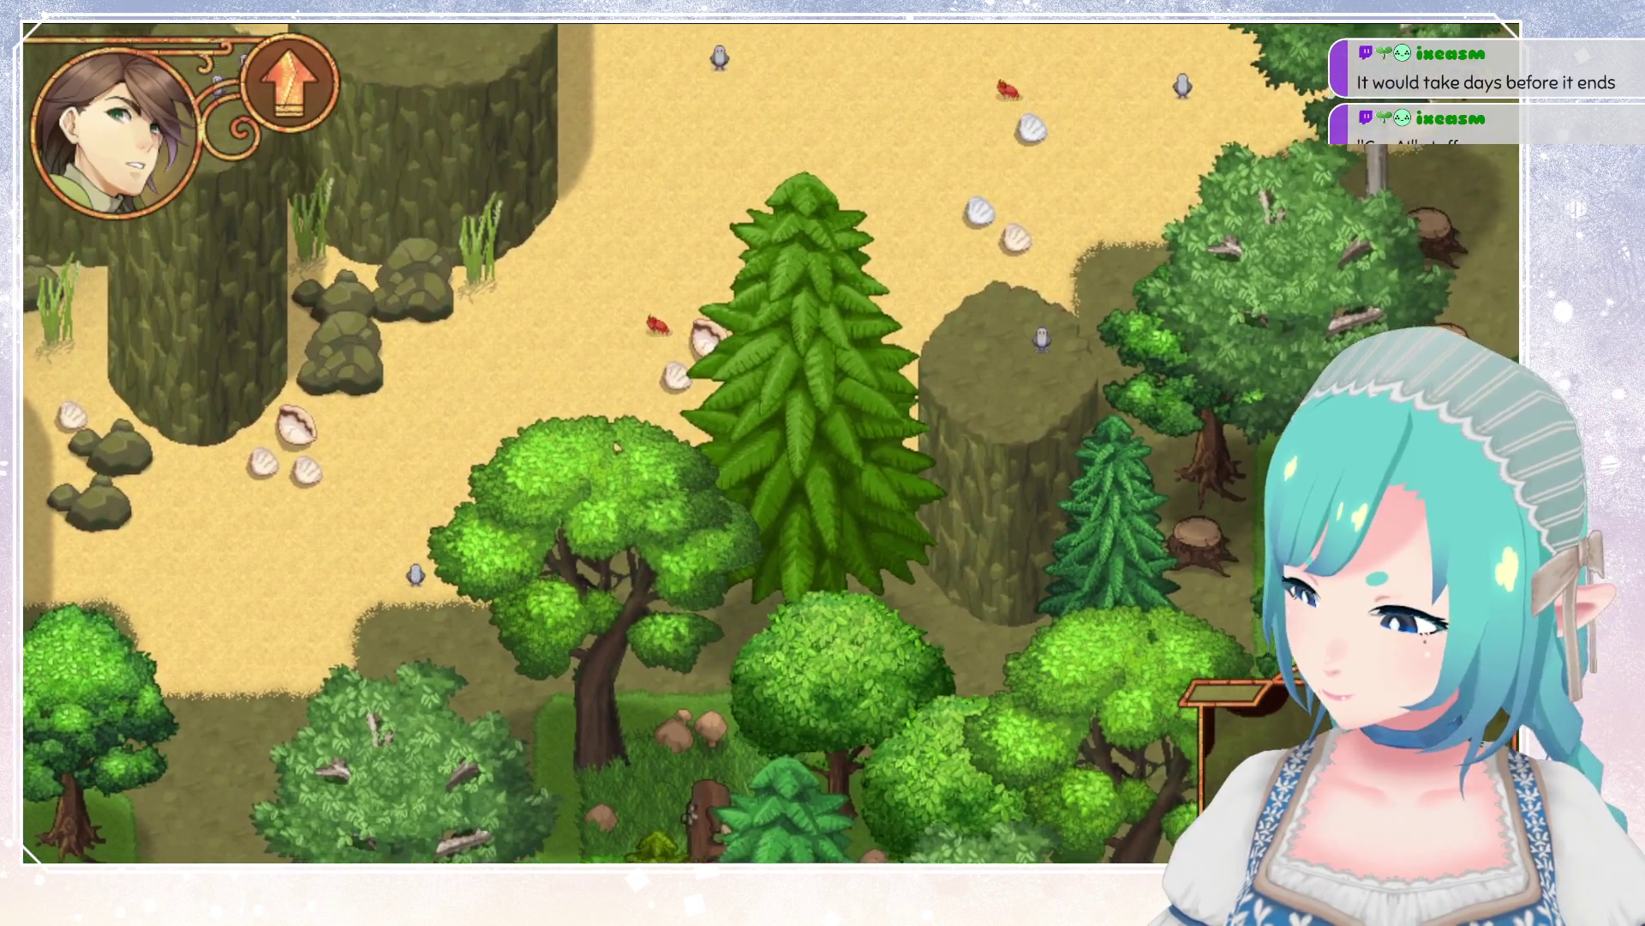
key("Up")
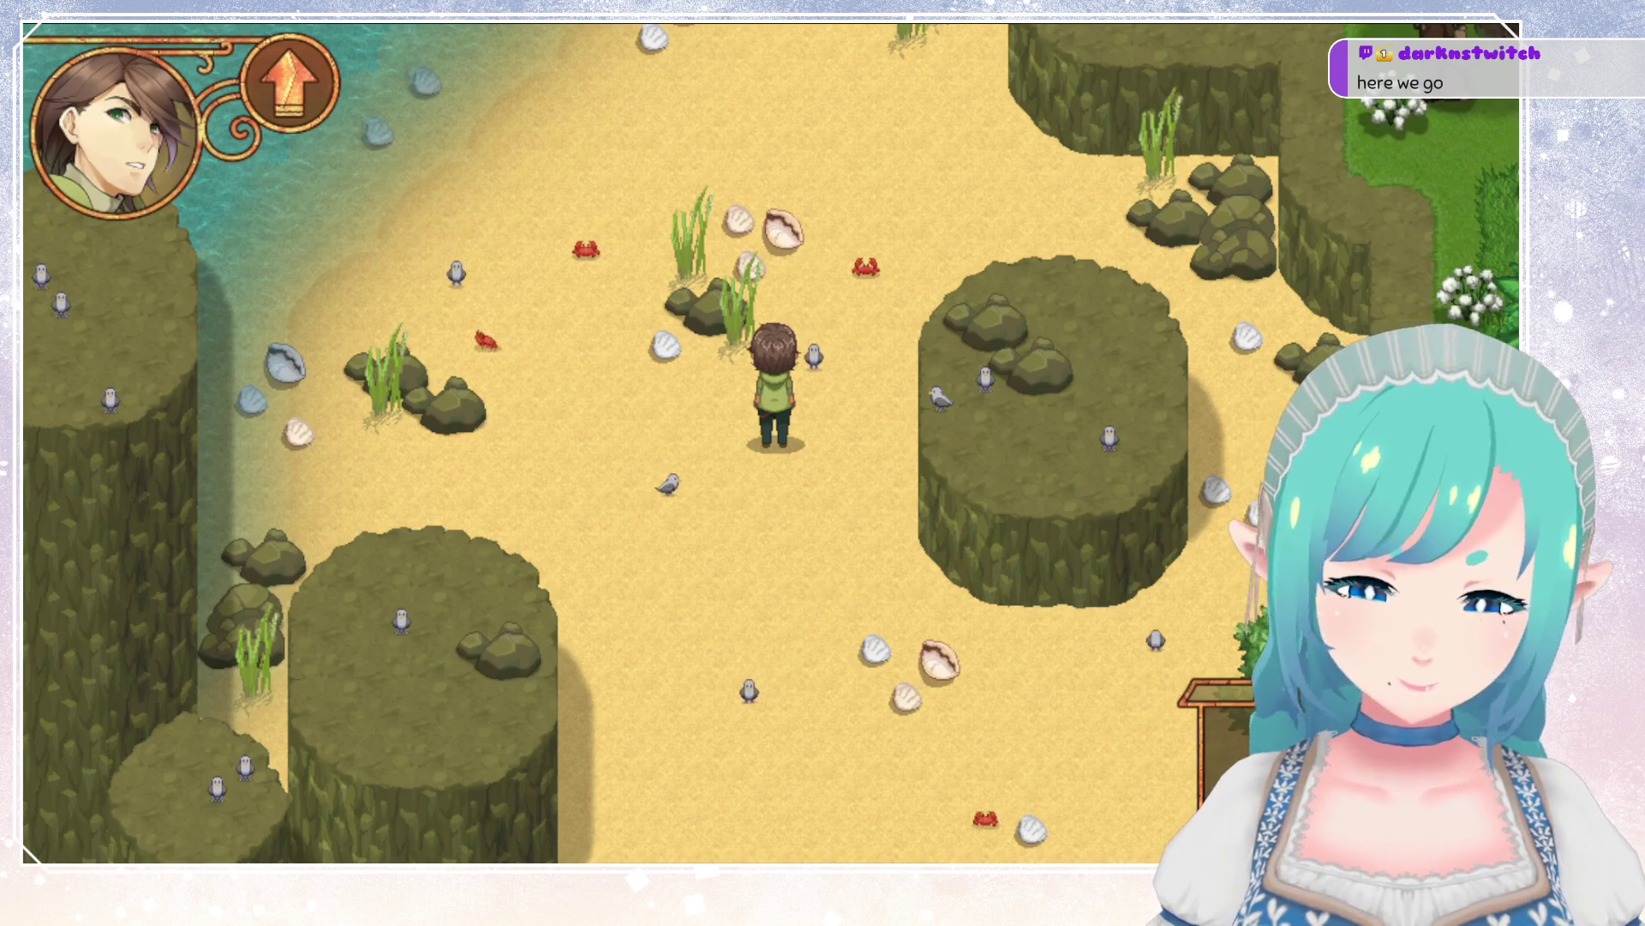
key("Down")
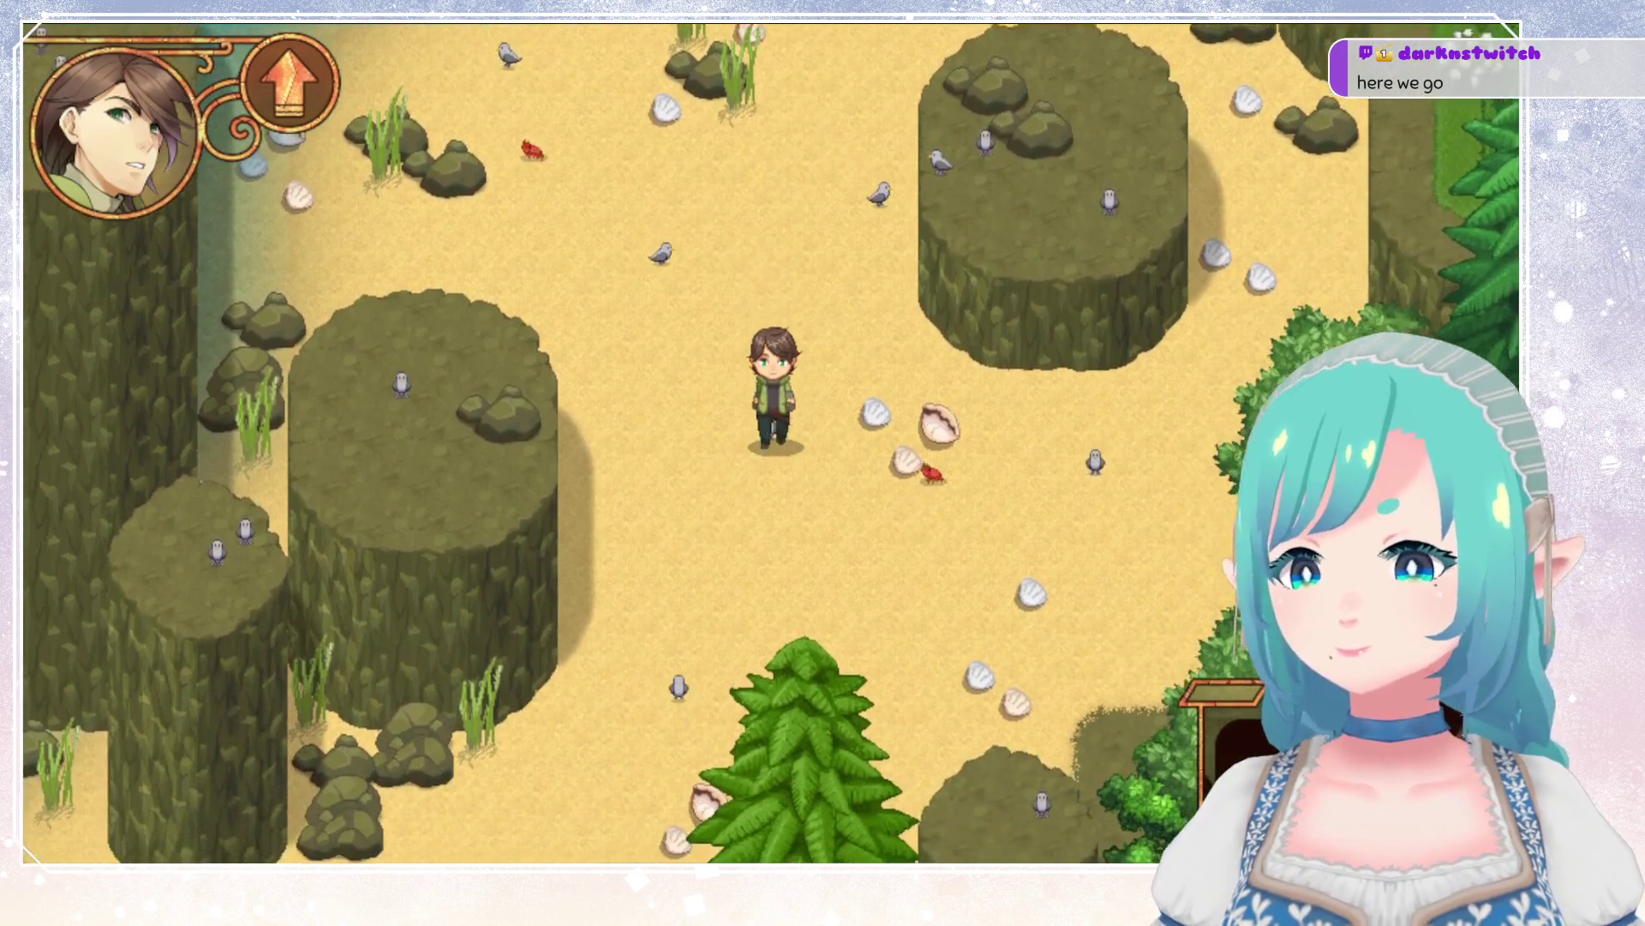
key("Down")
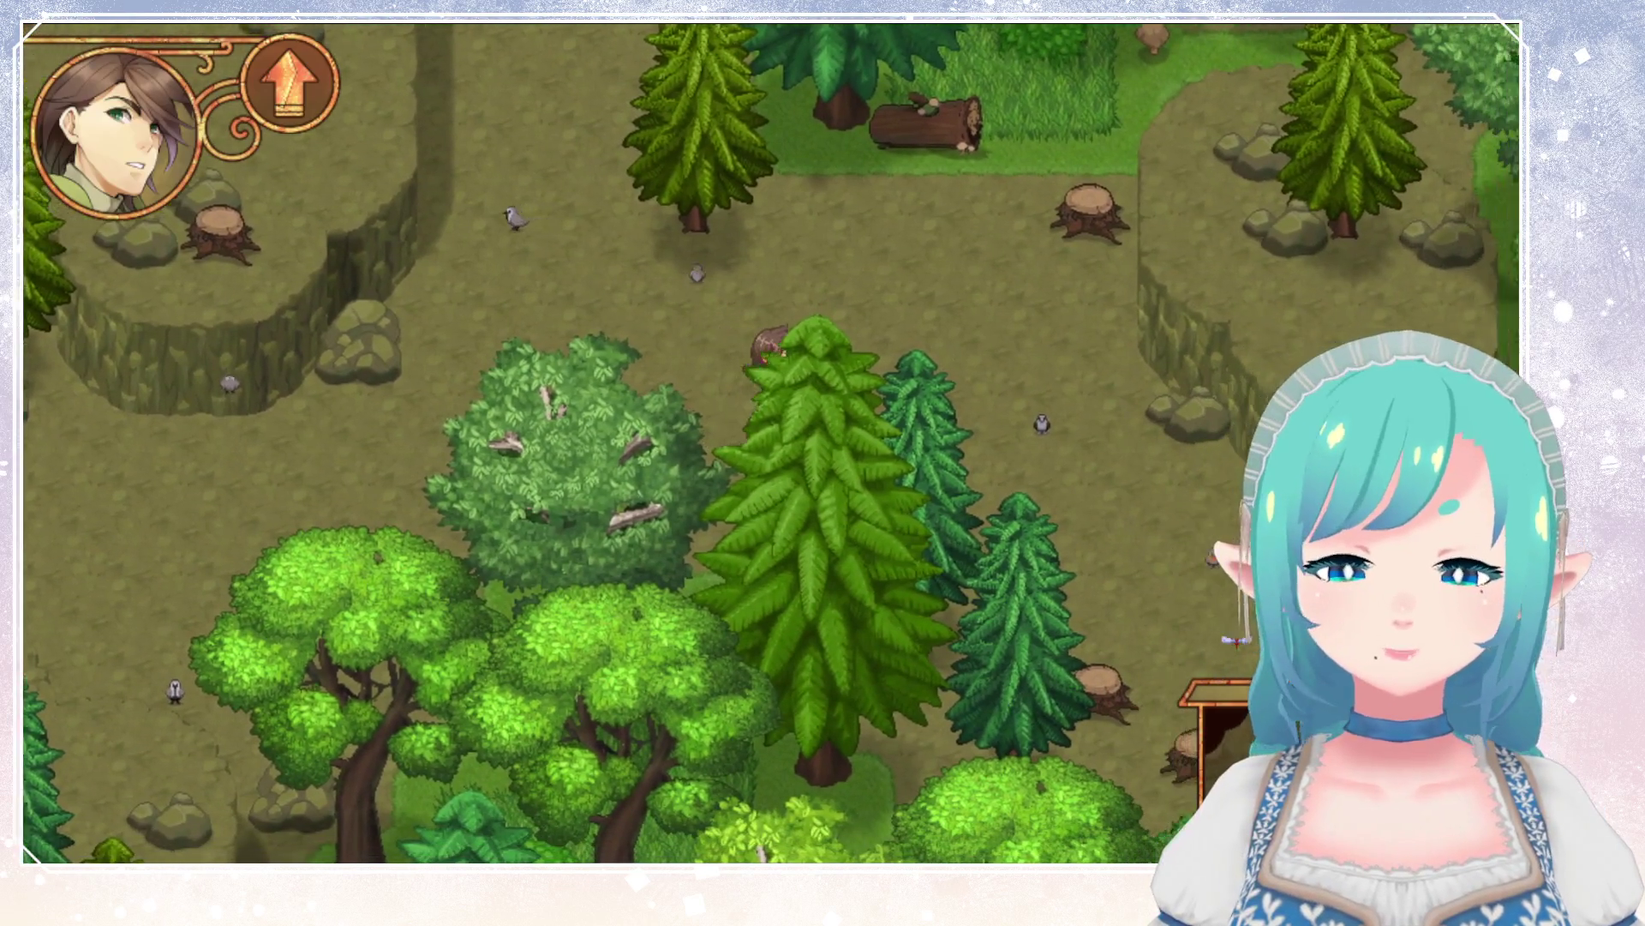
Move the character south into the pines, then east out from behind the tree by the stumps.
key("Down")
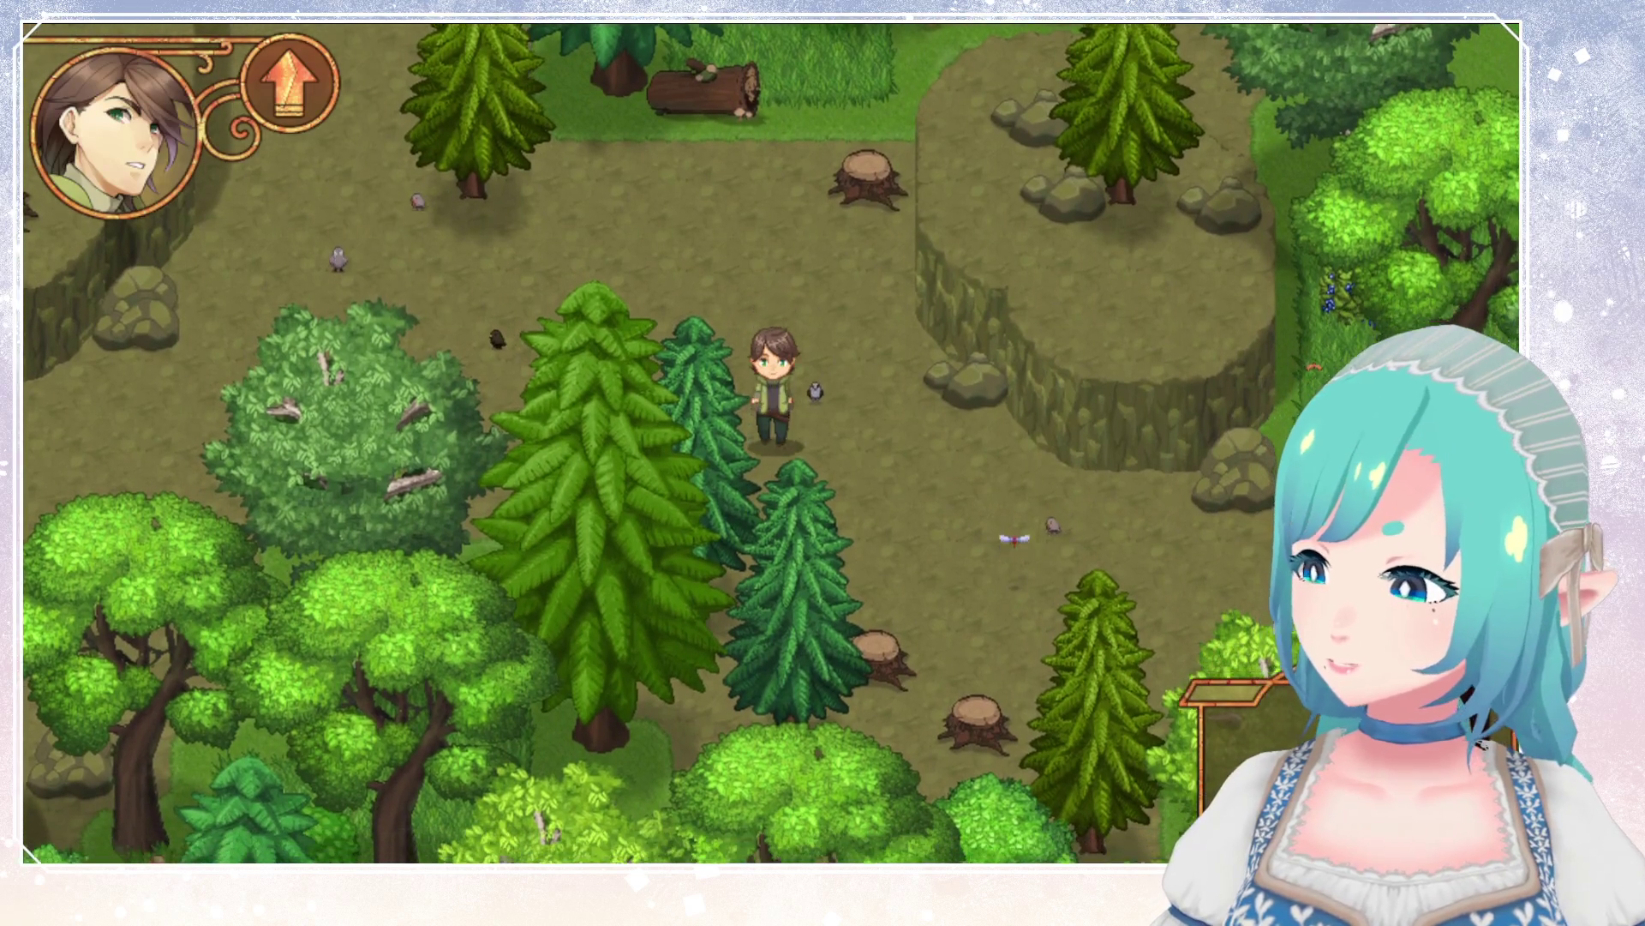
key("Right")
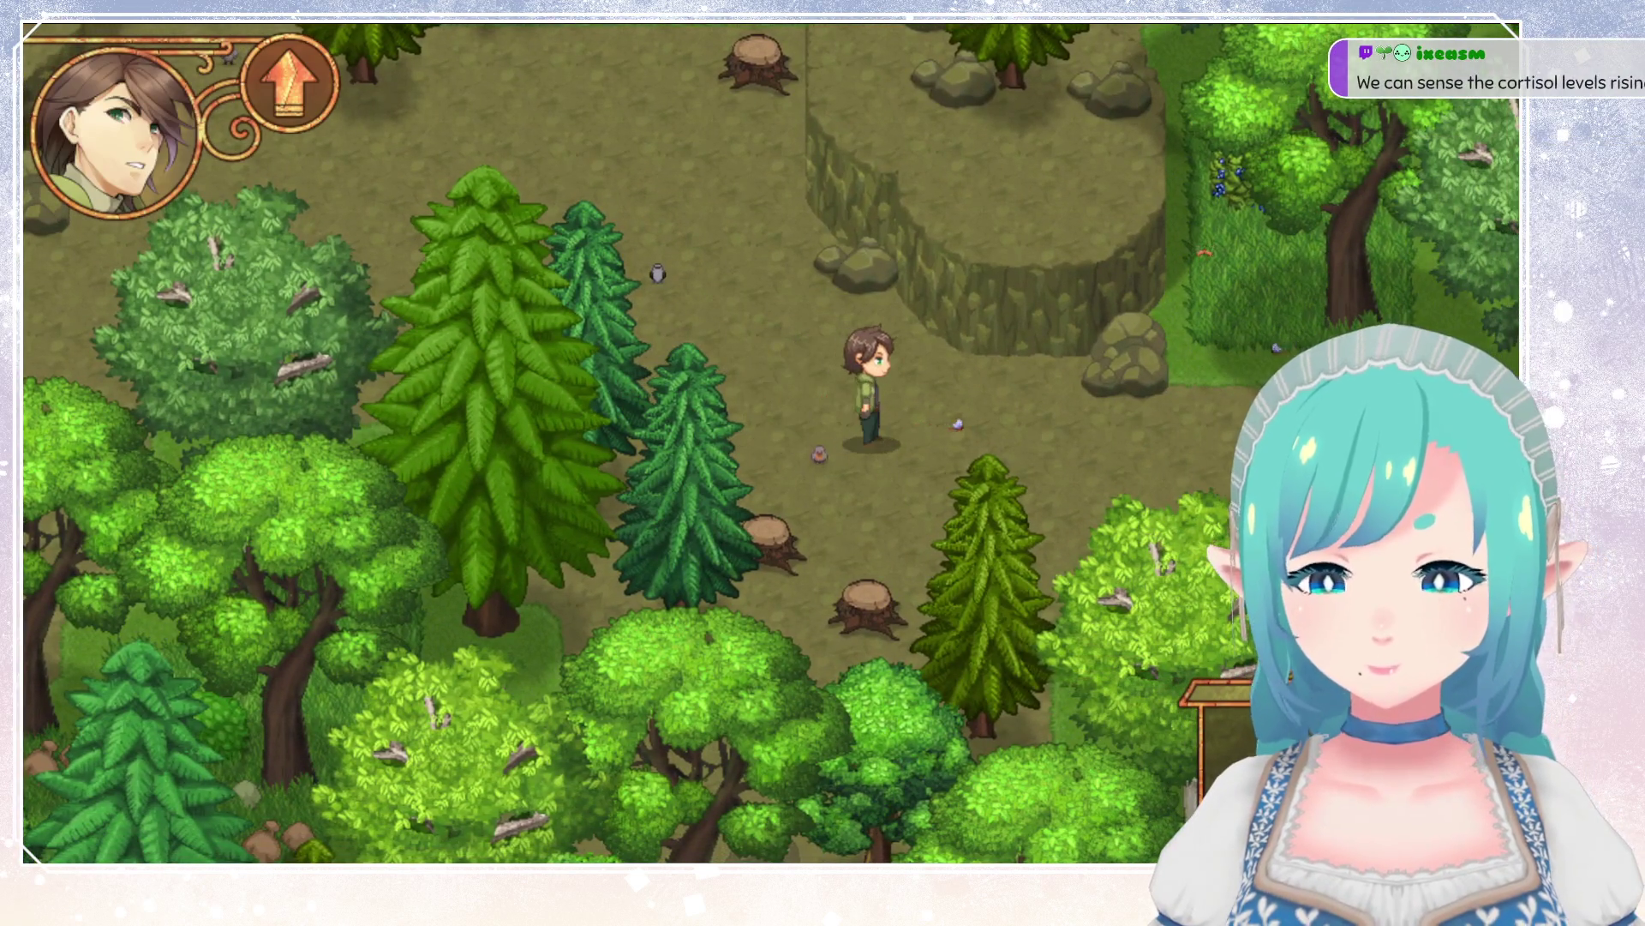